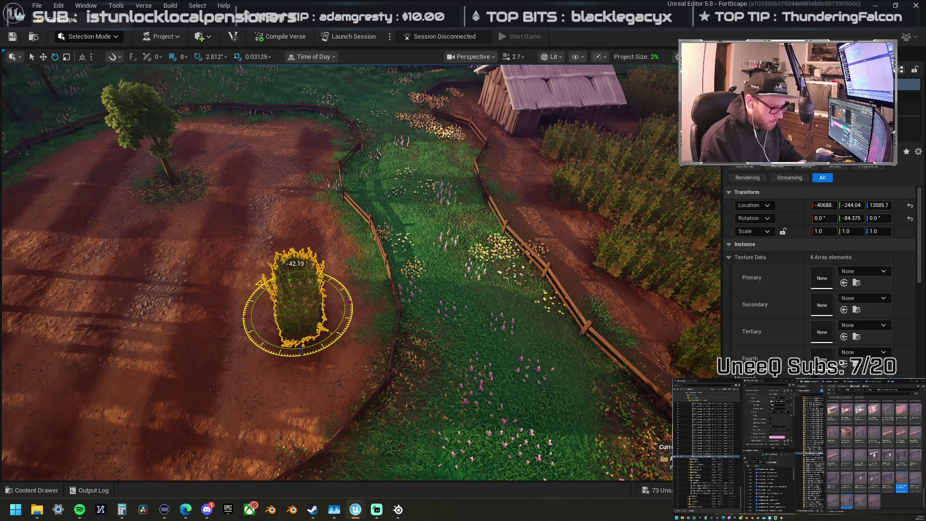
Step: Duplicate the grass clump several times to extend the crop row rightward onto the path
key("f")
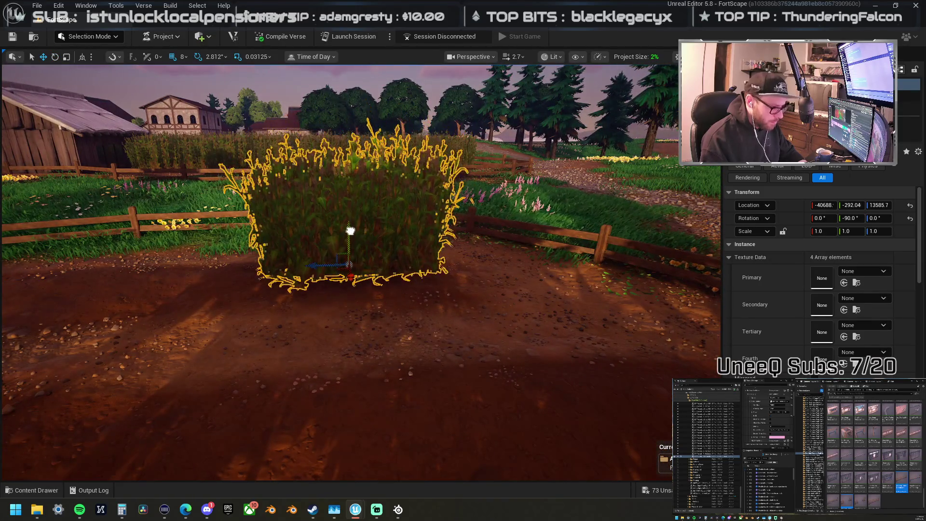
mouse_move(341, 322)
left_mouse_down()
mouse_move(289, 241)
mouse_move(351, 320)
mouse_move(481, 266)
mouse_move(483, 276)
mouse_move(370, 279)
mouse_move(241, 262)
left_mouse_up()
mouse_move(423, 262)
left_mouse_down()
mouse_move(419, 253)
mouse_move(423, 261)
mouse_move(310, 275)
left_mouse_up()
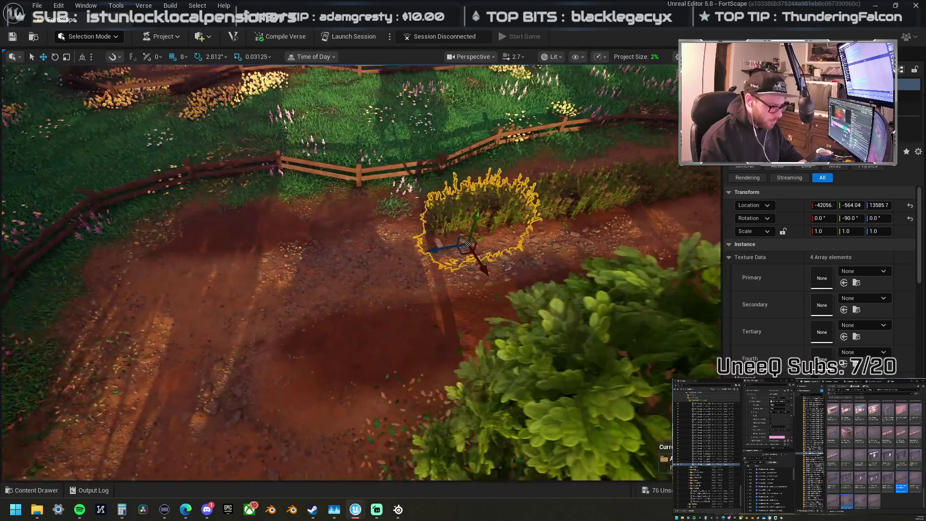
left_click_drag(466, 259, 219, 264)
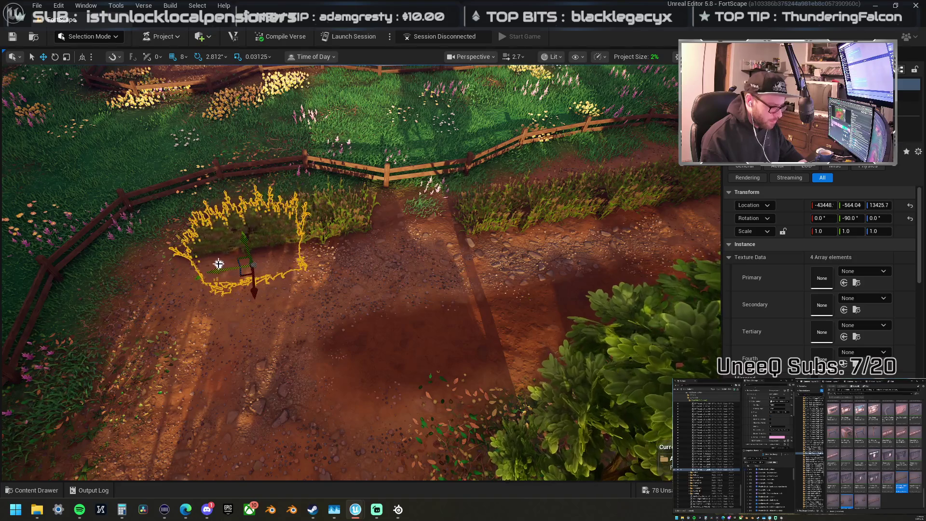
key("f")
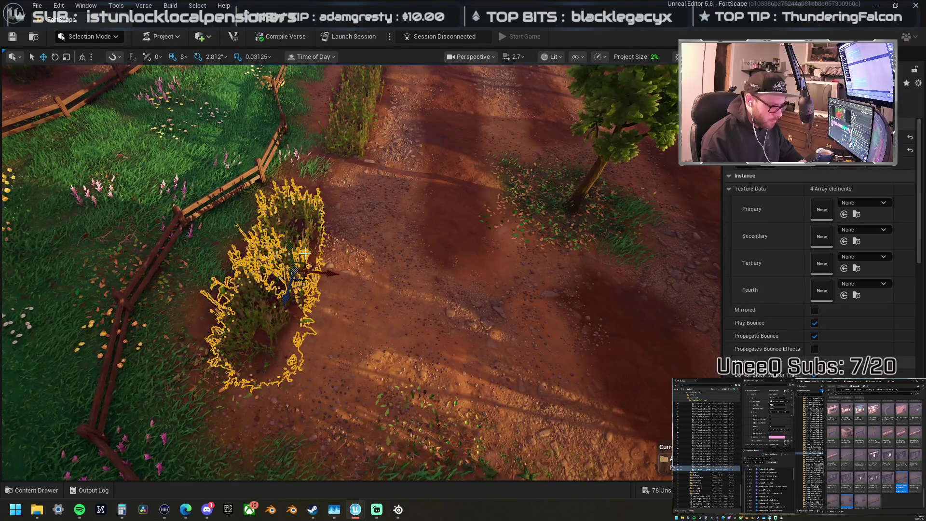
left_click_drag(304, 250, 455, 245, "alt")
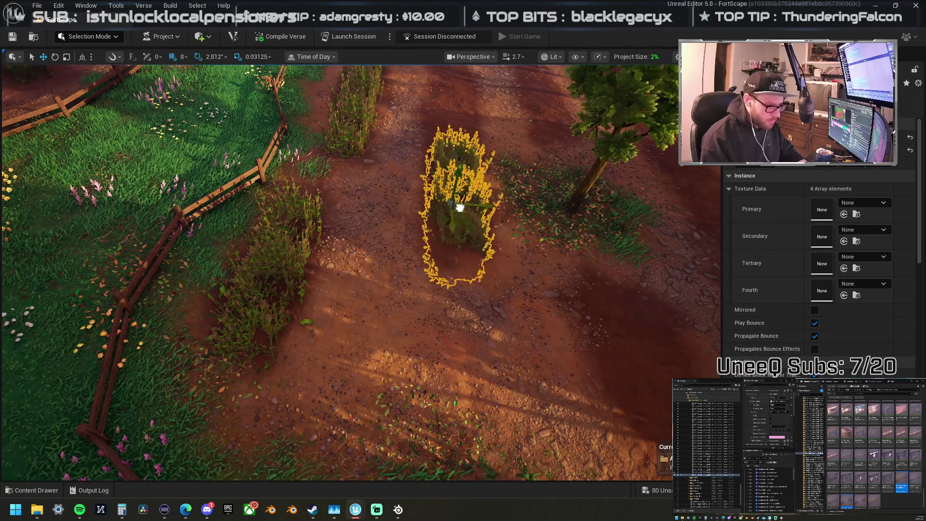
scroll(459, 212, "up", 3)
mouse_move(360, 207)
left_mouse_down("alt")
mouse_move(509, 330)
mouse_move(316, 322)
mouse_move(424, 306)
mouse_move(448, 281)
mouse_move(338, 284)
left_mouse_up("alt")
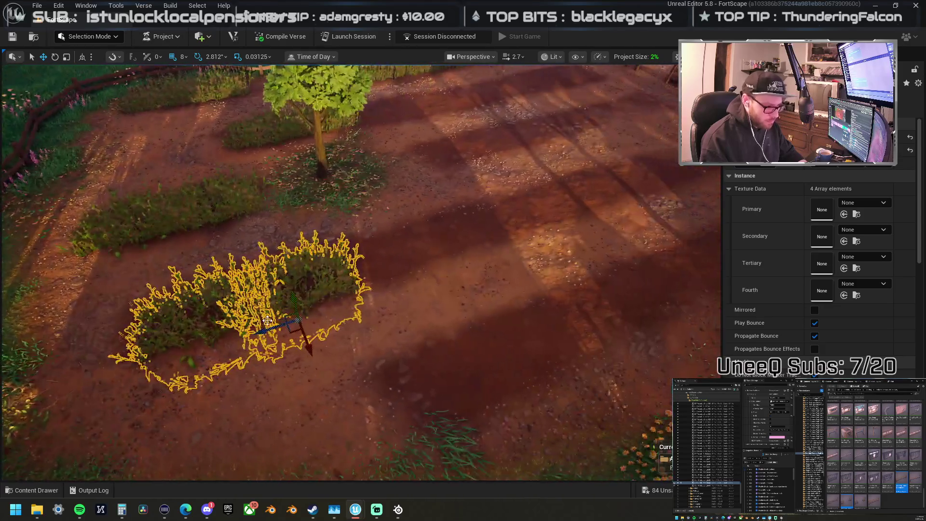
mouse_move(226, 299)
left_mouse_down("alt")
mouse_move(395, 295)
mouse_move(602, 231)
mouse_move(554, 319)
left_mouse_up("alt")
key("f")
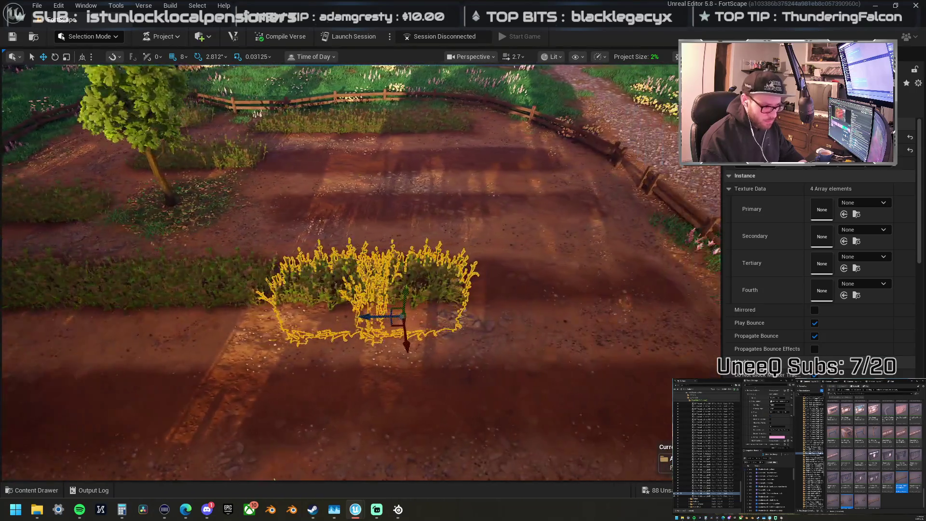
scroll(345, 316, "down", 3)
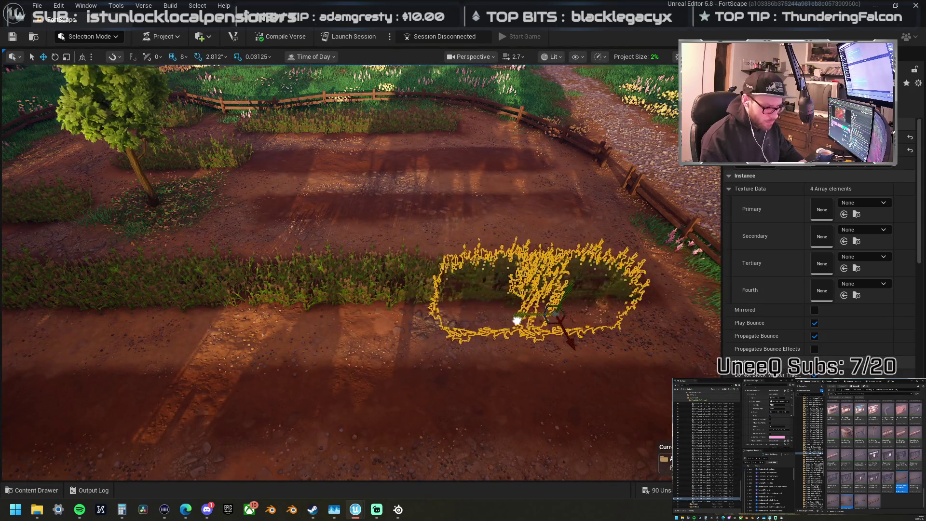
scroll(496, 310, "up", 4)
Step: Move the grass clump into the row centre and duplicate a copy further up the row
left_click_drag(473, 338, 273, 325)
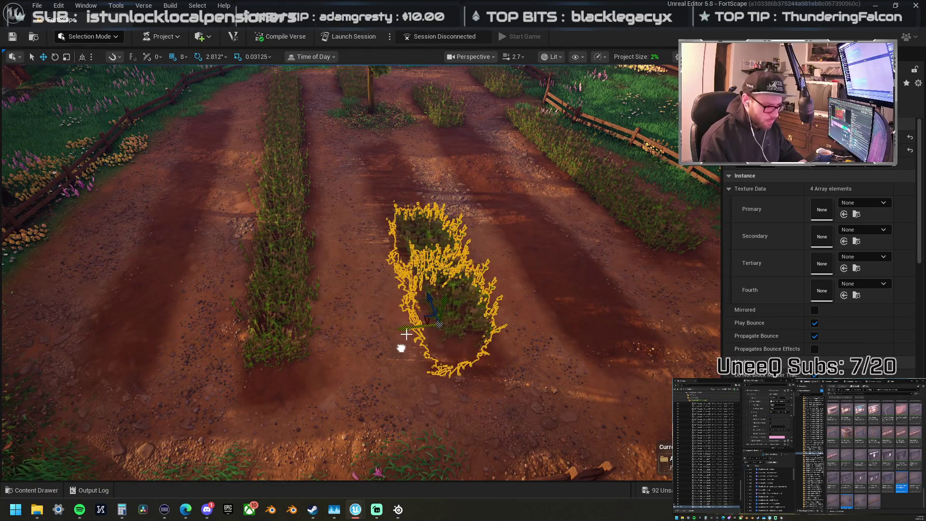
mouse_move(428, 294)
left_mouse_down()
mouse_move(392, 216)
mouse_move(337, 207)
mouse_move(414, 207)
left_mouse_up()
mouse_move(298, 207)
left_mouse_down()
mouse_move(551, 194)
mouse_move(565, 227)
mouse_move(442, 253)
mouse_move(462, 244)
mouse_move(554, 262)
left_mouse_up()
left_click_drag(401, 263, 520, 277)
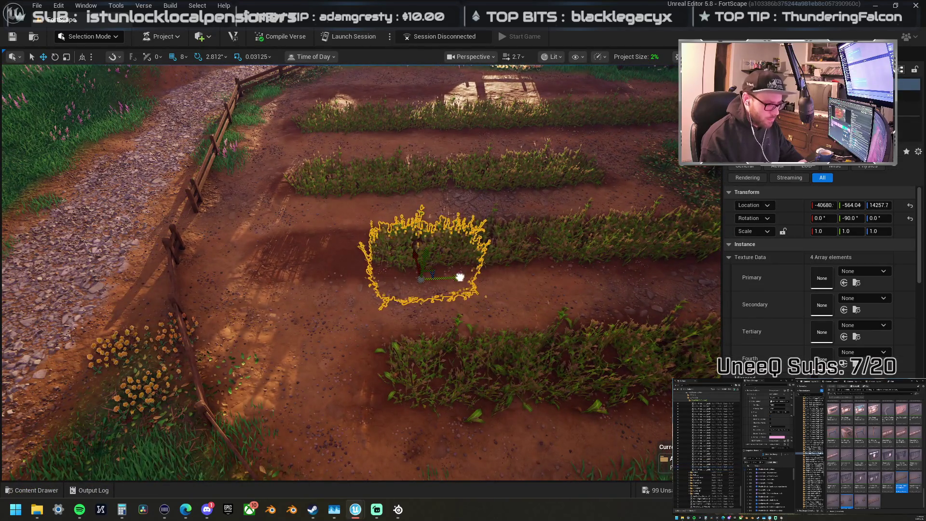
left_click_drag(344, 239, 346, 199)
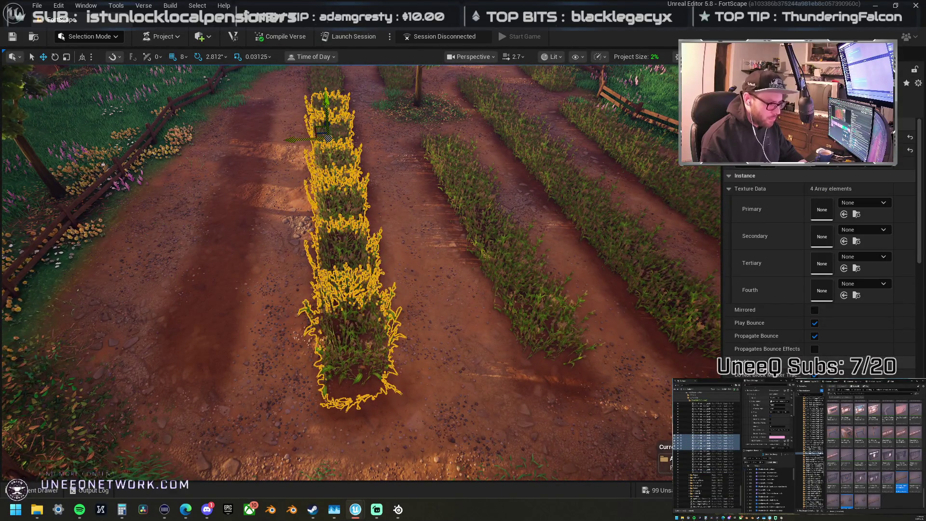
left_click_drag(217, 151, 228, 155)
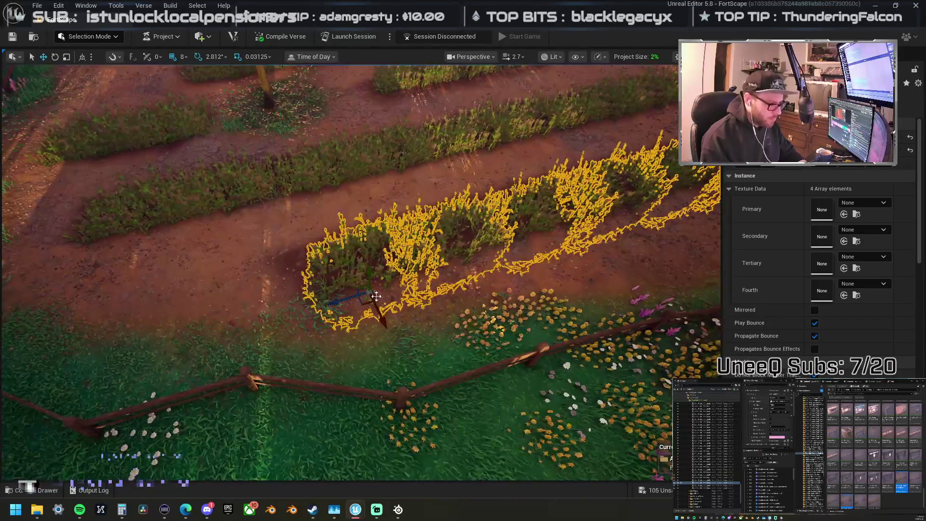
left_click_drag(326, 293, 365, 309)
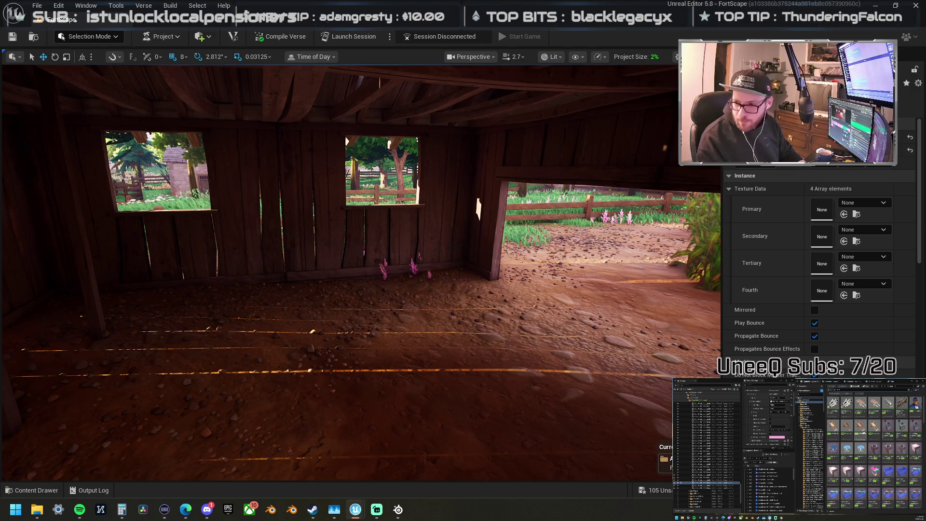
Step: Bring a wooden cart into the level and move it from the barn onto the farmland
mouse_move(925, 343)
left_mouse_down()
mouse_move(318, 342)
mouse_move(333, 342)
mouse_move(343, 367)
mouse_move(314, 376)
mouse_move(335, 362)
mouse_move(335, 343)
left_mouse_up()
key("r")
key("w")
scroll(530, 252, "down", 10)
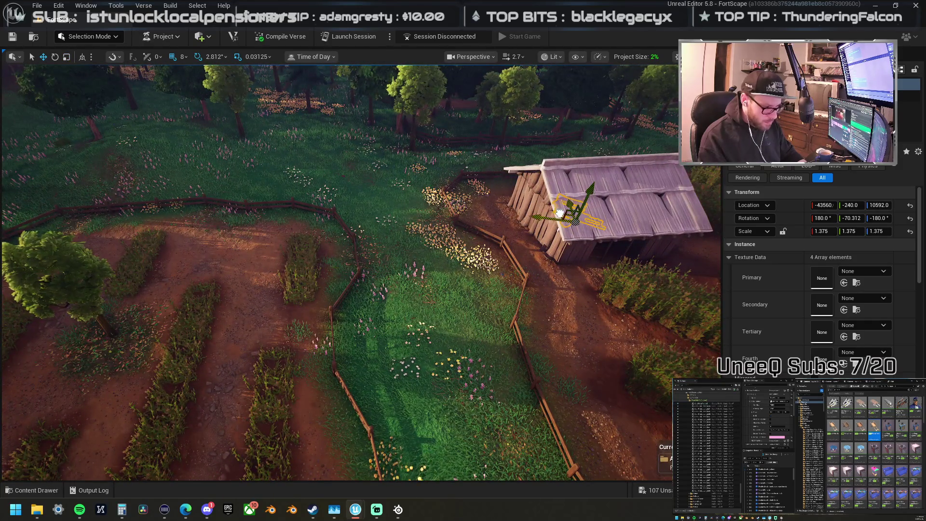
mouse_move(559, 212)
left_mouse_down()
mouse_move(233, 244)
mouse_move(251, 210)
left_mouse_up()
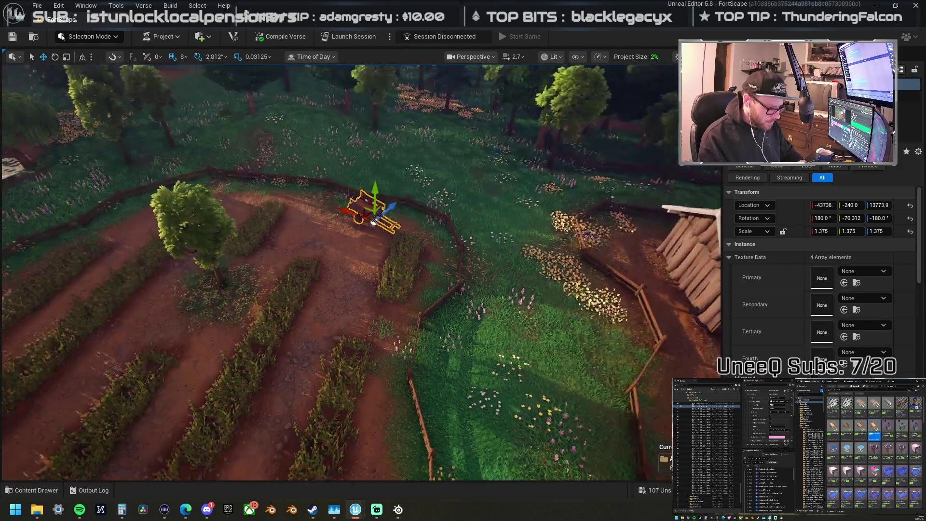
Step: Nudge the cart into place beside the fence and drag a haybale into the level
key("f")
mouse_move(334, 190)
left_mouse_down()
mouse_move(337, 176)
mouse_move(353, 215)
left_mouse_up()
scroll(344, 223, "down", 10)
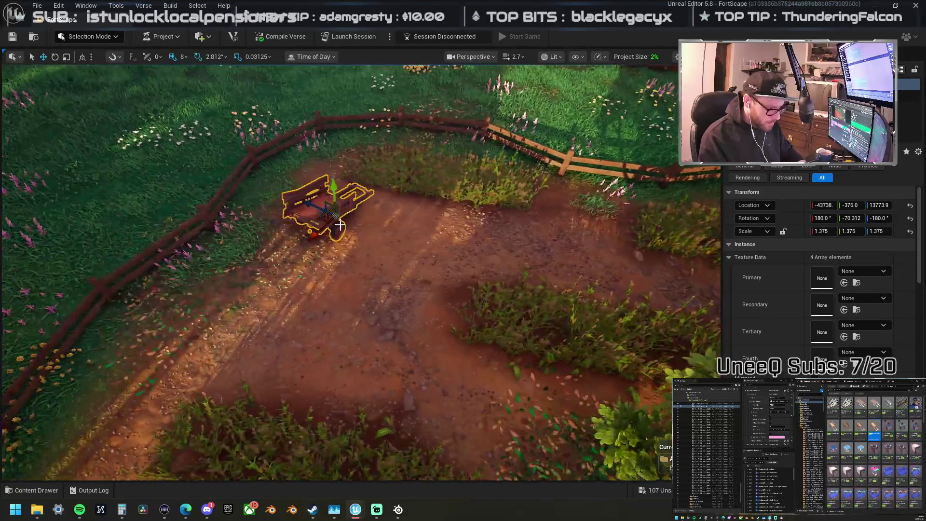
left_click_drag(366, 255, 367, 226)
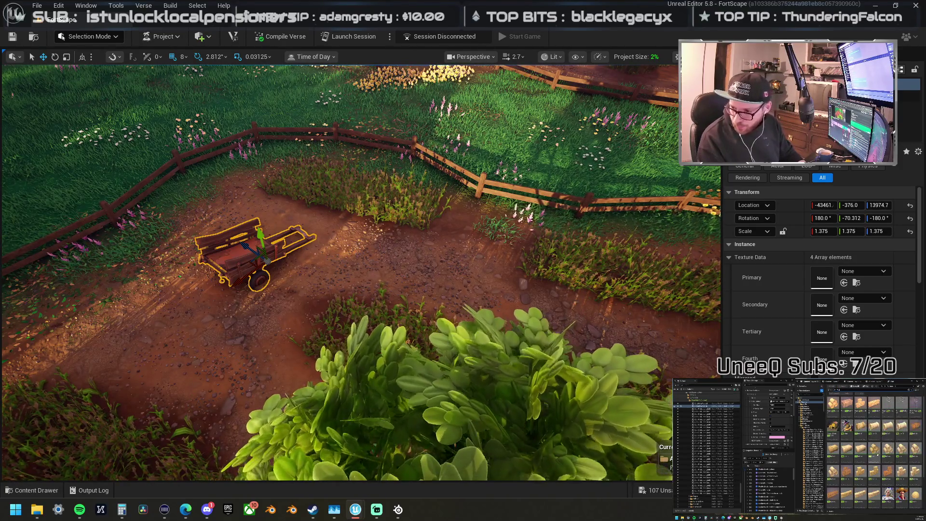
mouse_move(874, 448)
left_mouse_down()
mouse_move(200, 271)
mouse_move(121, 263)
mouse_move(170, 261)
left_mouse_up()
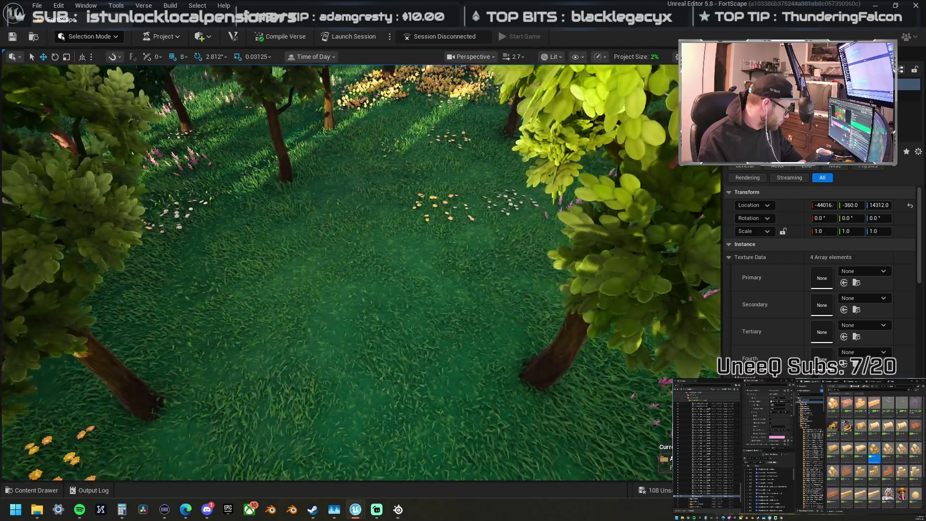
Step: Frame the new haybale beside the cart, with the fence running behind
key("f")
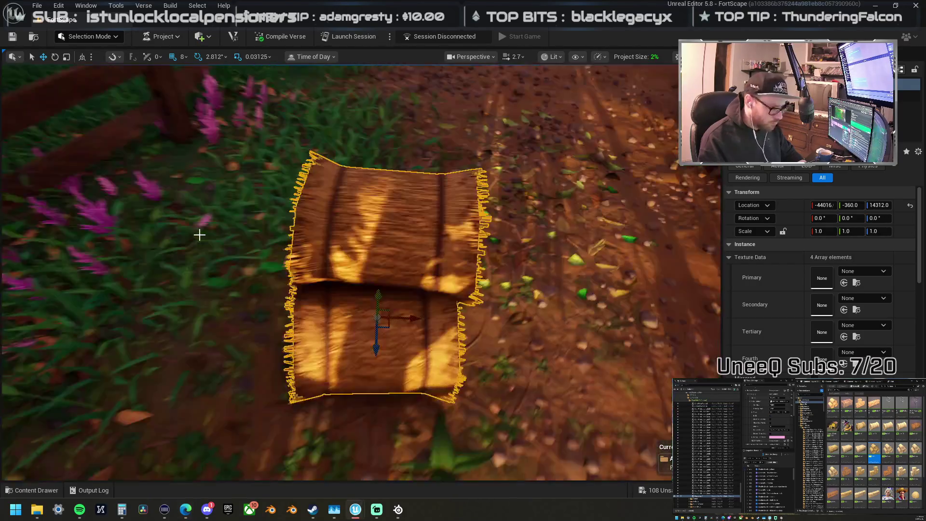
mouse_move(199, 235)
left_mouse_down()
mouse_move(299, 236)
mouse_move(361, 255)
mouse_move(353, 221)
left_mouse_up()
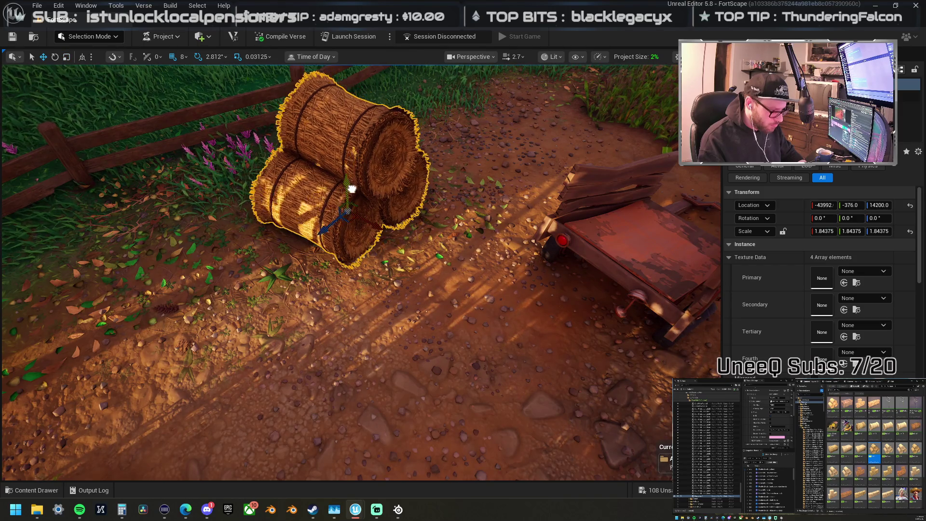
scroll(353, 194, "down", 5)
scroll(394, 199, "up", 3)
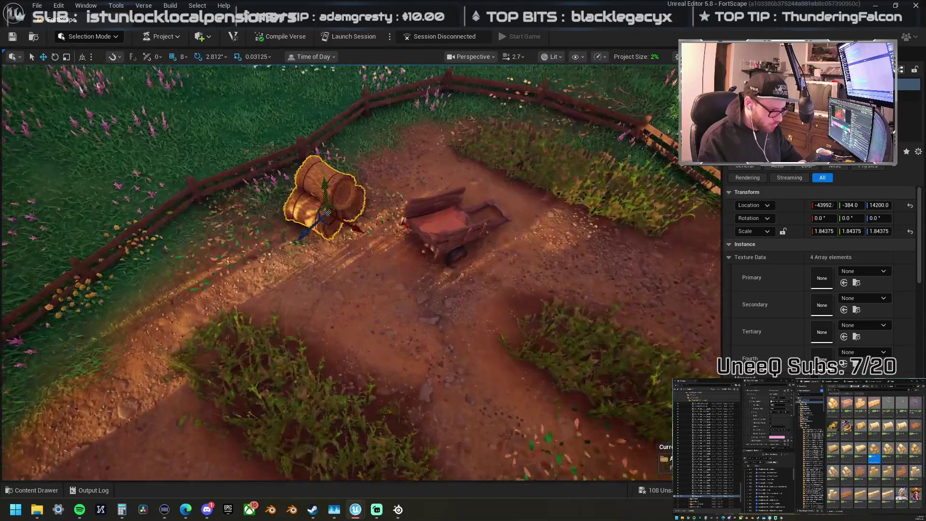
left_click_drag(394, 199, 350, 201)
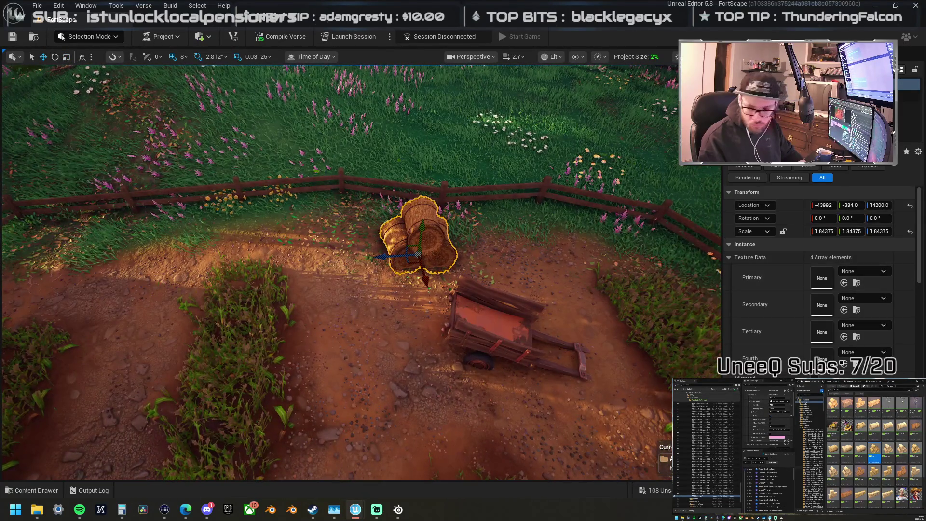
scroll(864, 462, "down", 4)
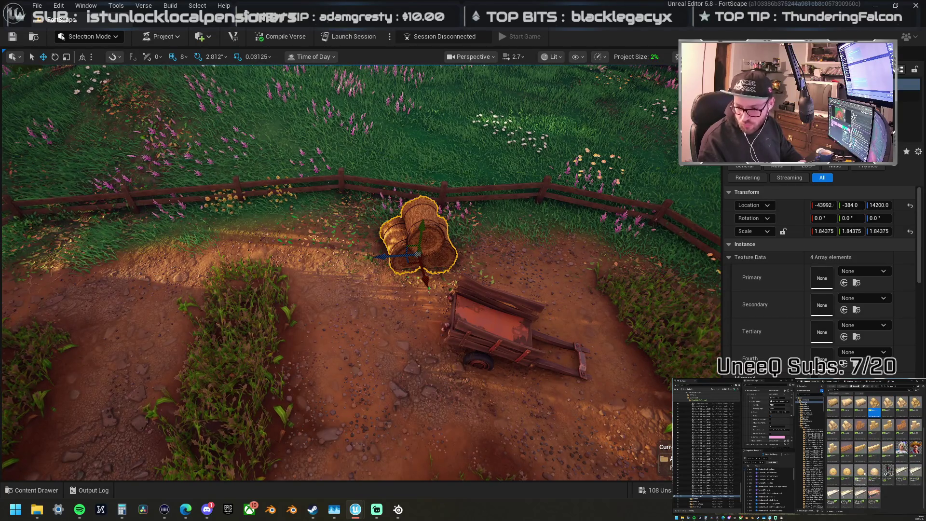
Step: Place a haystack further down the path and scale it up by about 40 percent
mouse_move(860, 474)
left_mouse_down()
mouse_move(772, 333)
mouse_move(675, 272)
mouse_move(646, 273)
left_mouse_up()
scroll(441, 252, "down", 5)
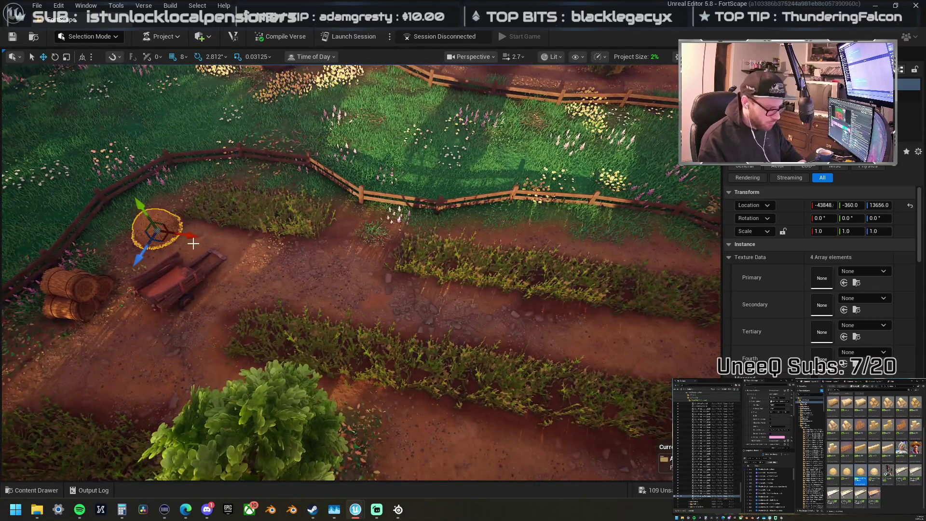
mouse_move(164, 238)
left_mouse_down()
mouse_move(237, 259)
mouse_move(352, 269)
left_mouse_up()
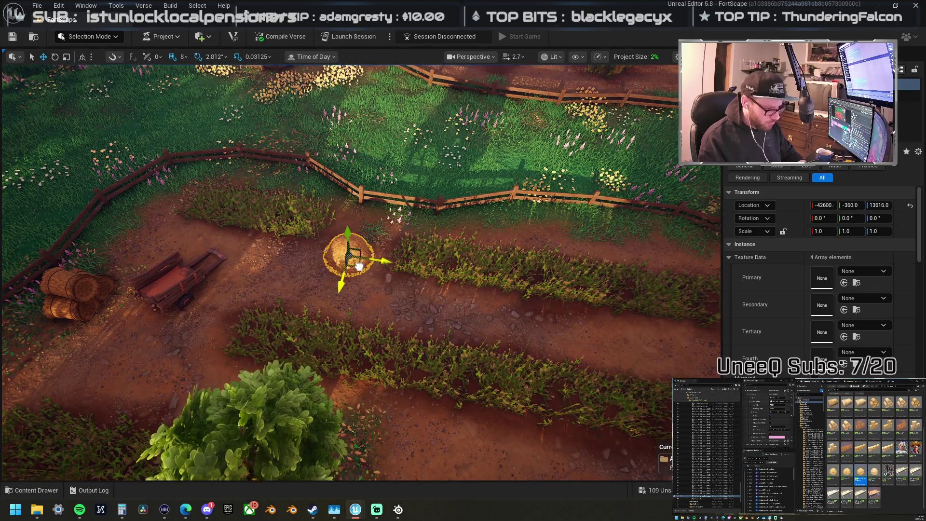
left_click_drag(482, 222, 445, 224)
left_click_drag(387, 223, 476, 441)
key("f")
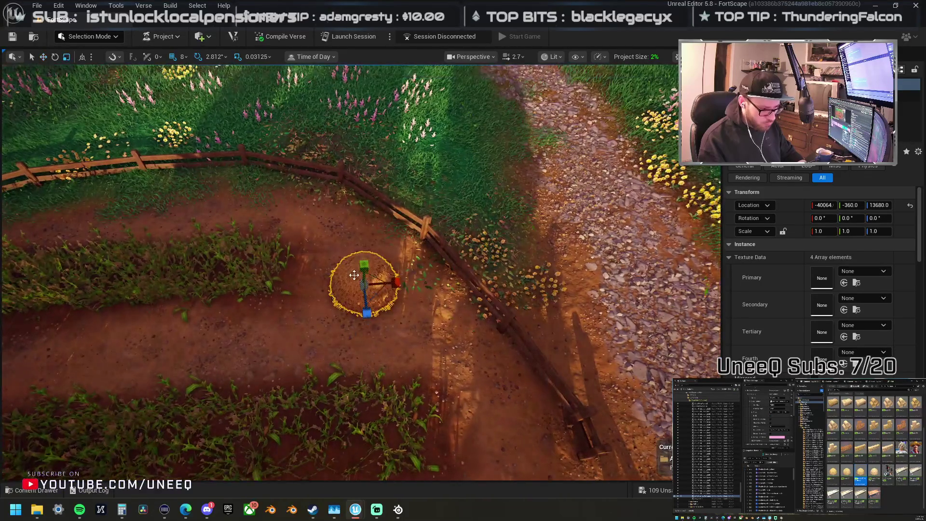
mouse_move(364, 285)
left_mouse_down()
mouse_move(384, 270)
mouse_move(366, 272)
left_mouse_up()
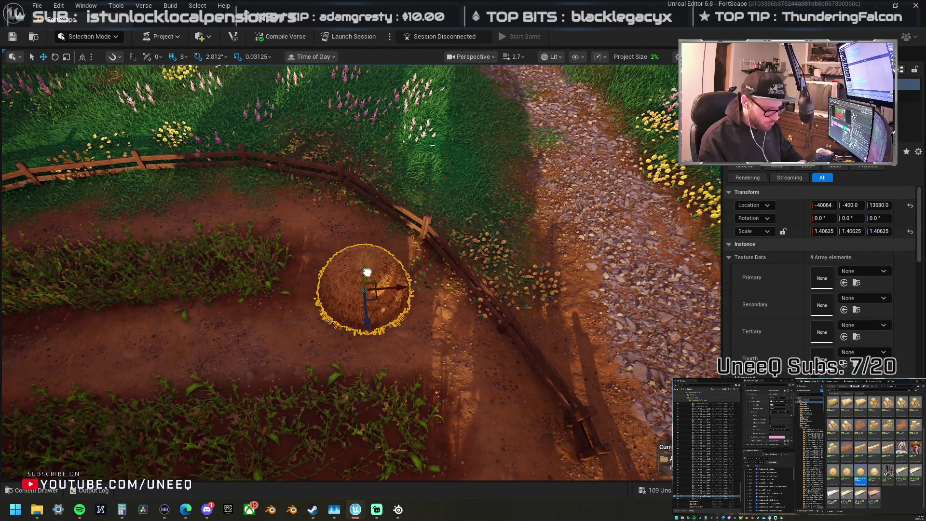
scroll(365, 271, "down", 10)
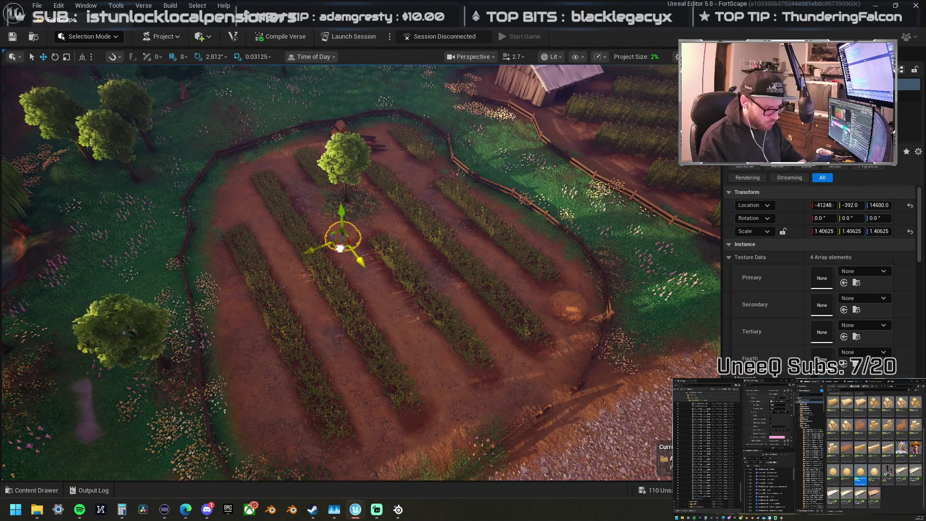
Step: Move the haystack to the far corner of the plot
left_click_drag(339, 248, 219, 218)
key("f")
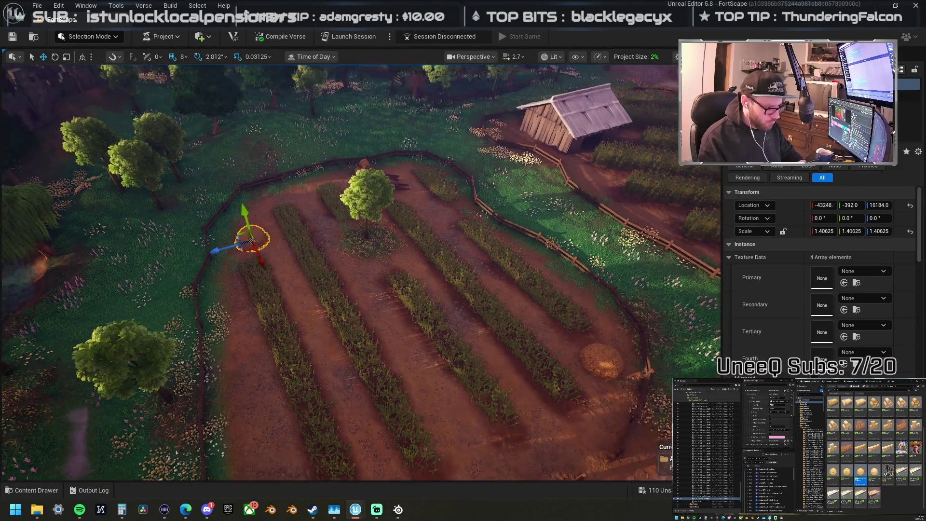
scroll(362, 273, "up", 10)
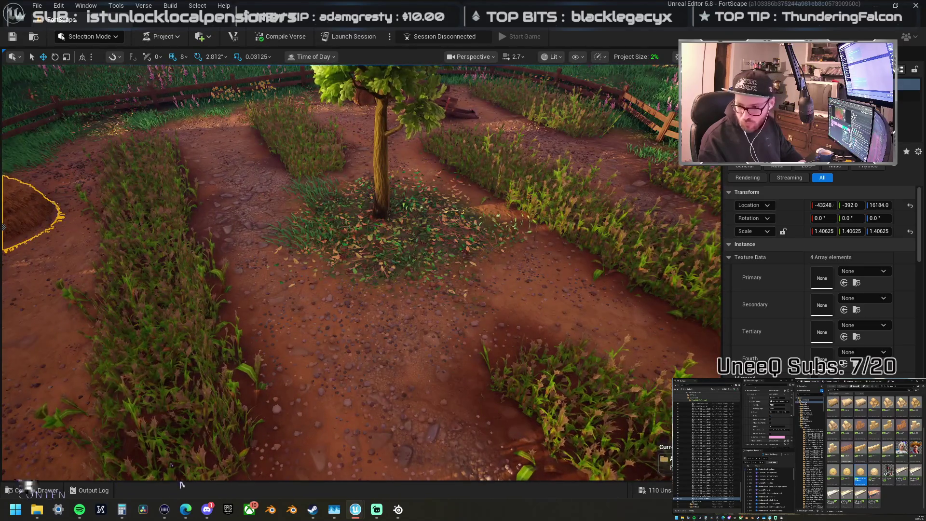
Step: Add two more haybales to the field and position them beside the tree
mouse_move(874, 450)
left_mouse_down()
mouse_move(711, 268)
mouse_move(463, 270)
left_mouse_up()
key("f")
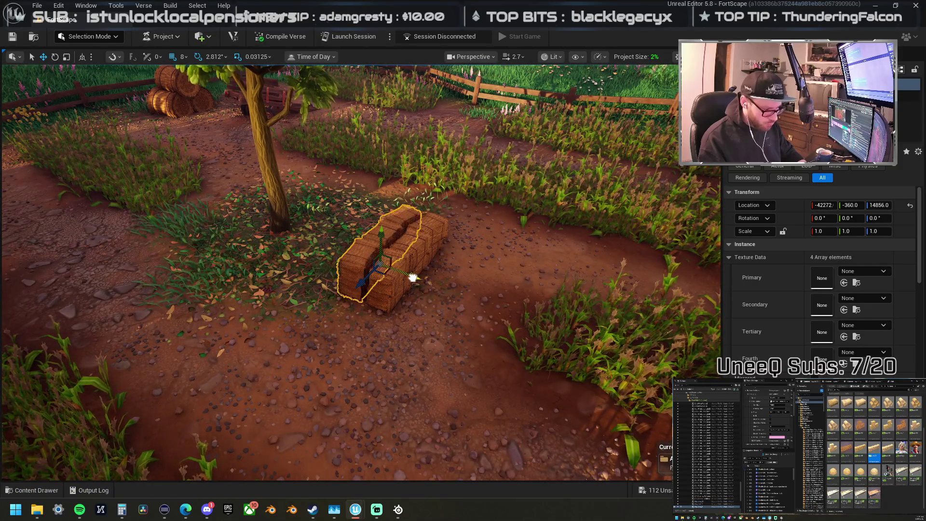
mouse_move(833, 449)
left_mouse_down()
mouse_move(669, 266)
mouse_move(406, 275)
left_mouse_up()
mouse_move(362, 242)
left_mouse_down()
mouse_move(342, 230)
mouse_move(431, 253)
mouse_move(431, 279)
left_mouse_up()
key("f")
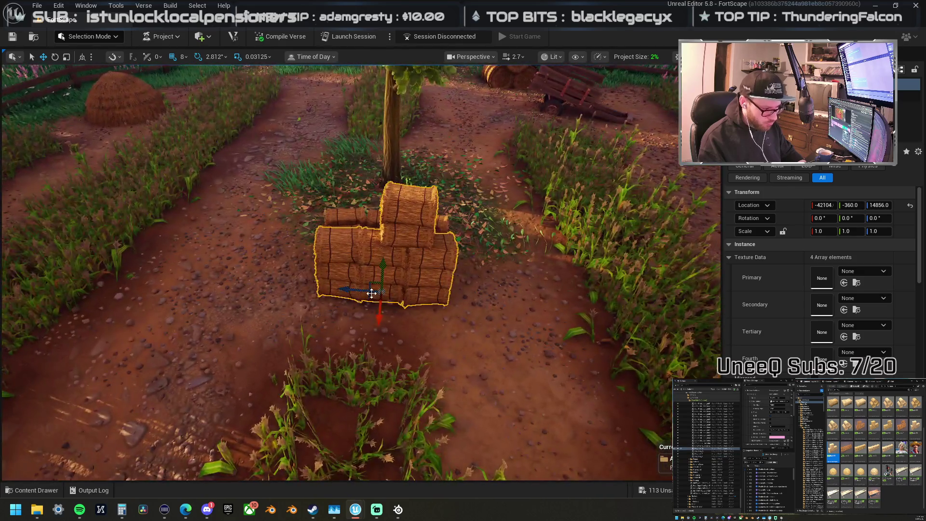
left_click_drag(371, 293, 273, 235)
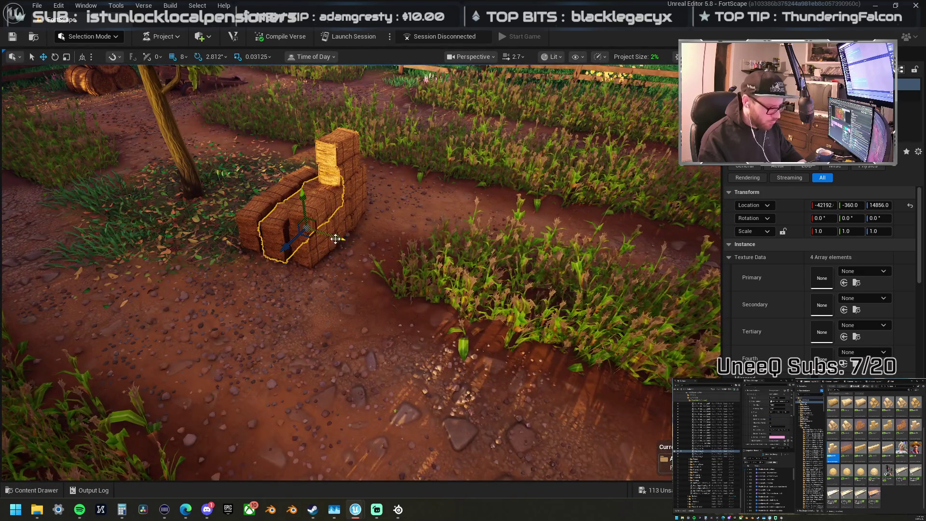
left_click_drag(390, 259, 296, 250)
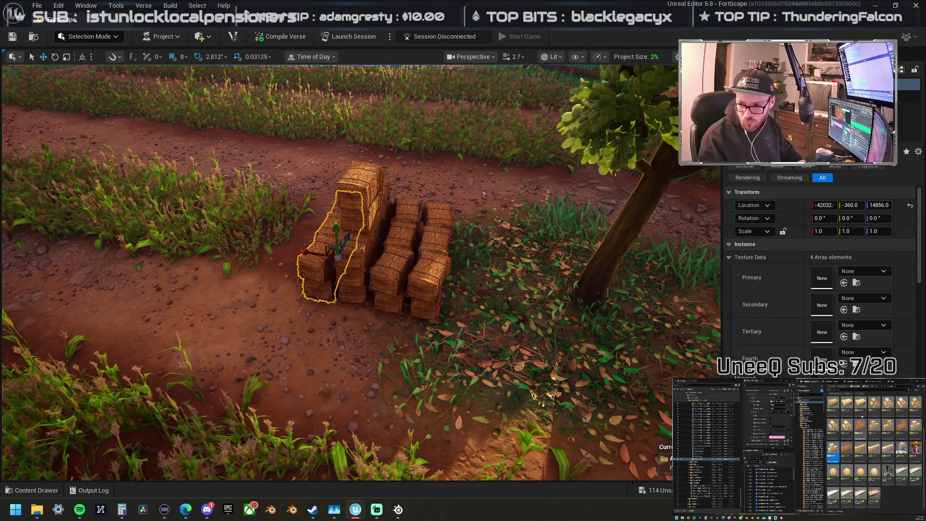
scroll(362, 270, "up", 2)
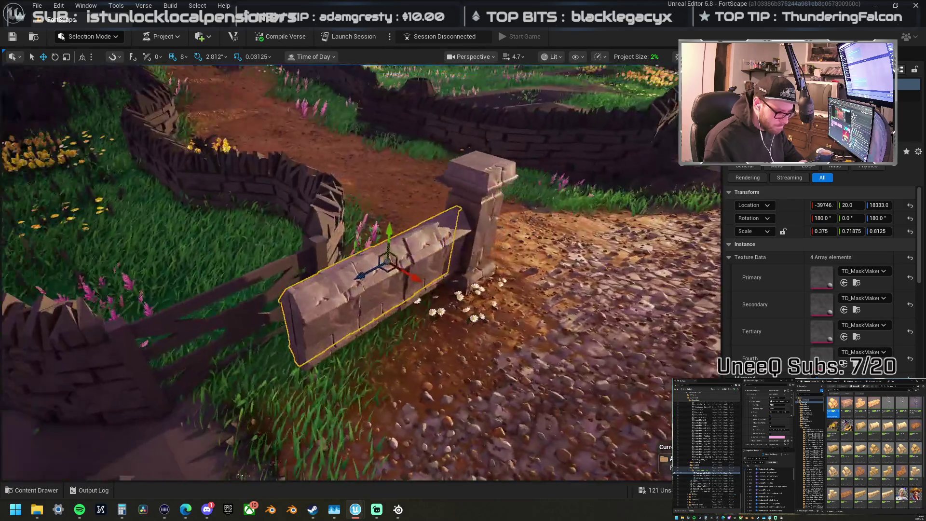
Step: Tilt the selected stone wall piece using the rotate gizmo
left_click_drag(355, 242, 356, 242)
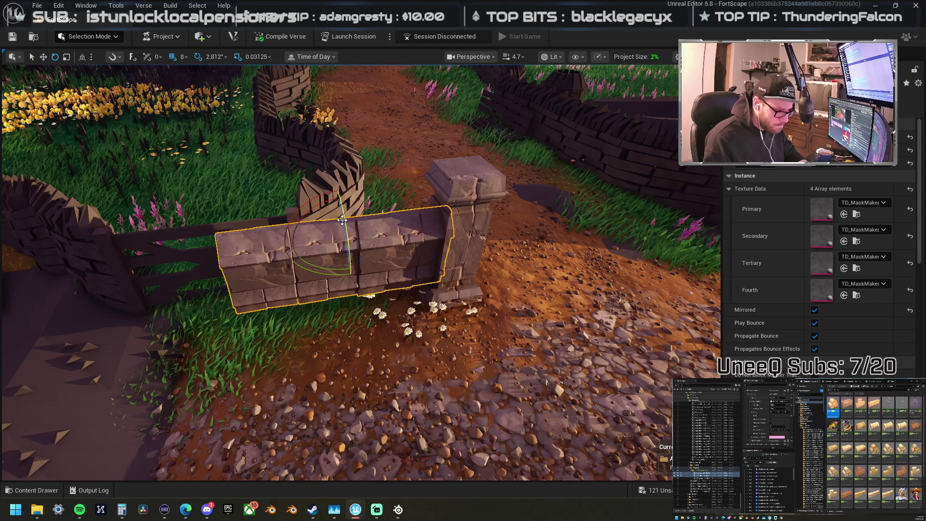
left_click_drag(313, 205, 270, 264)
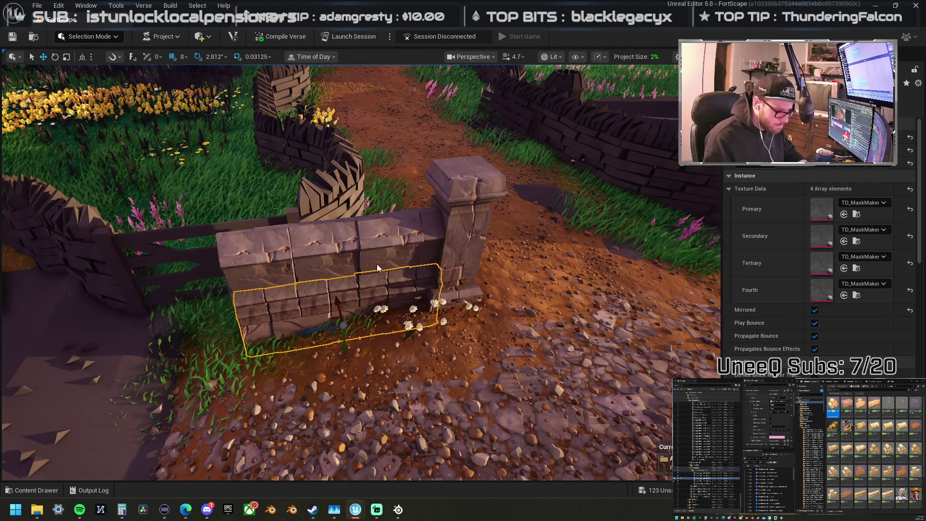
left_click_drag(336, 255, 305, 244)
key("f")
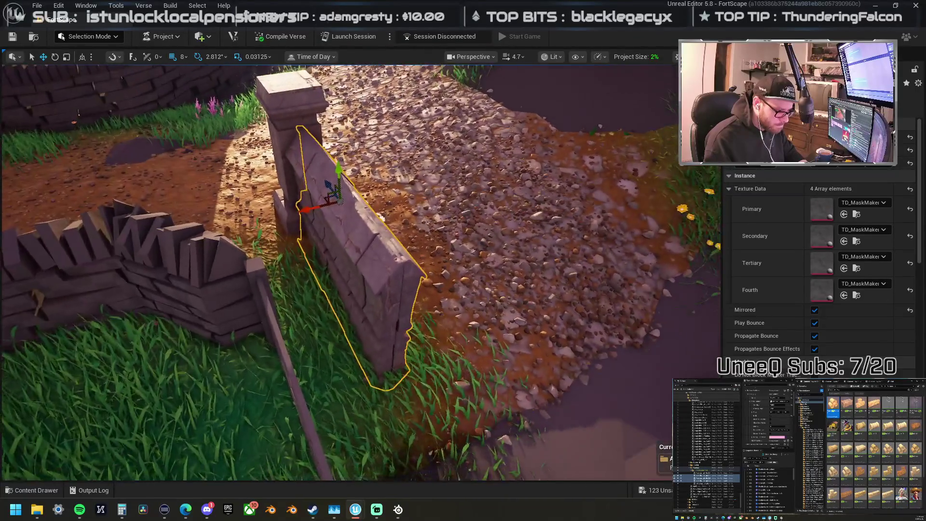
Step: Delete the extra wall piece beside the pillar
key("Delete")
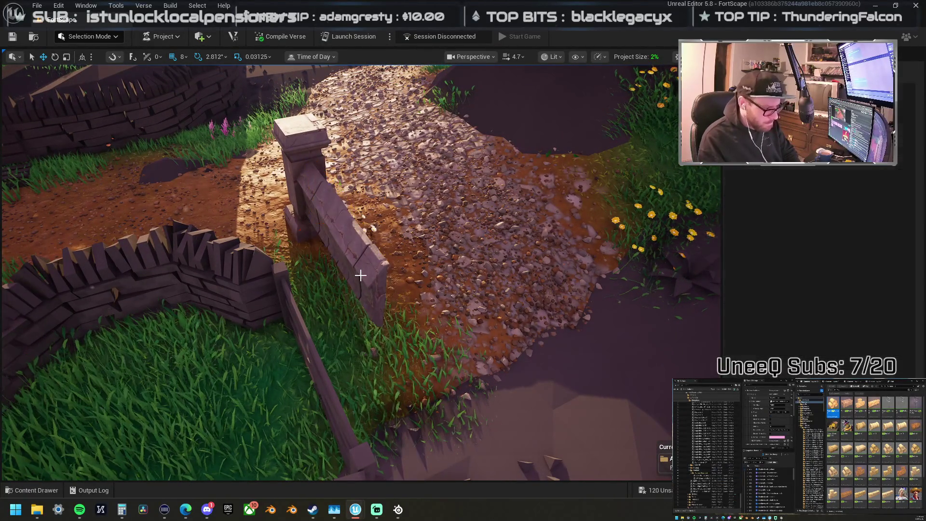
key("ctrl+z")
key("Delete")
left_click_drag(356, 278, 355, 278)
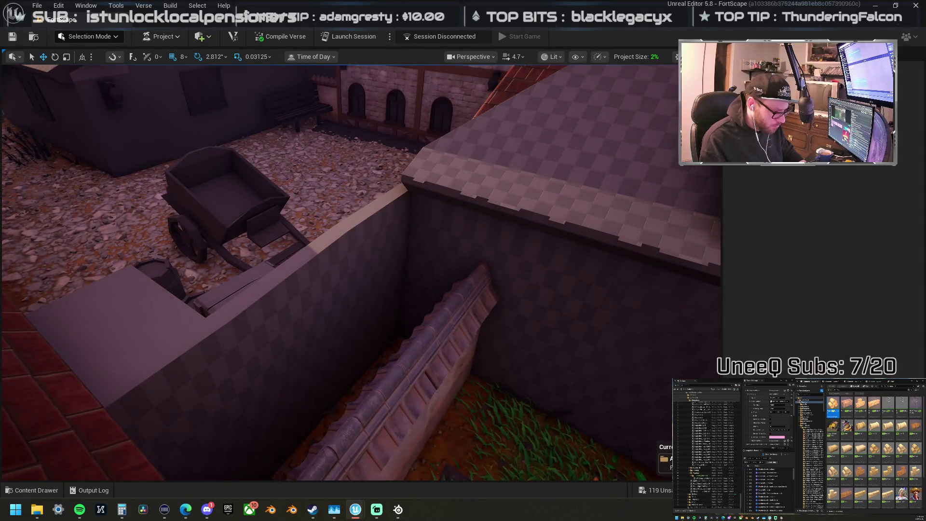
Step: Move the clay-tile-capped wall piece against the stone pillar by the farm path and shorten it
double_click(906, 84)
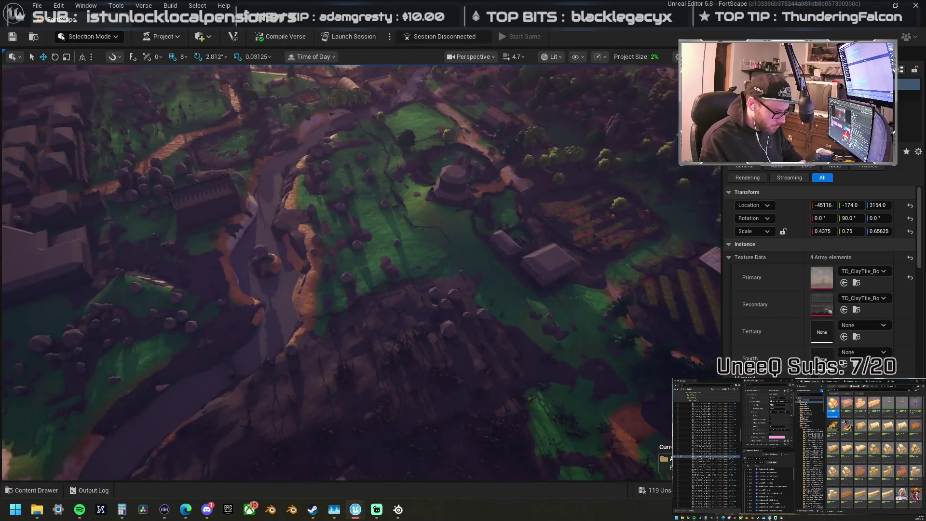
left_click_drag(556, 258, 556, 258)
left_click_drag(493, 236, 230, 281)
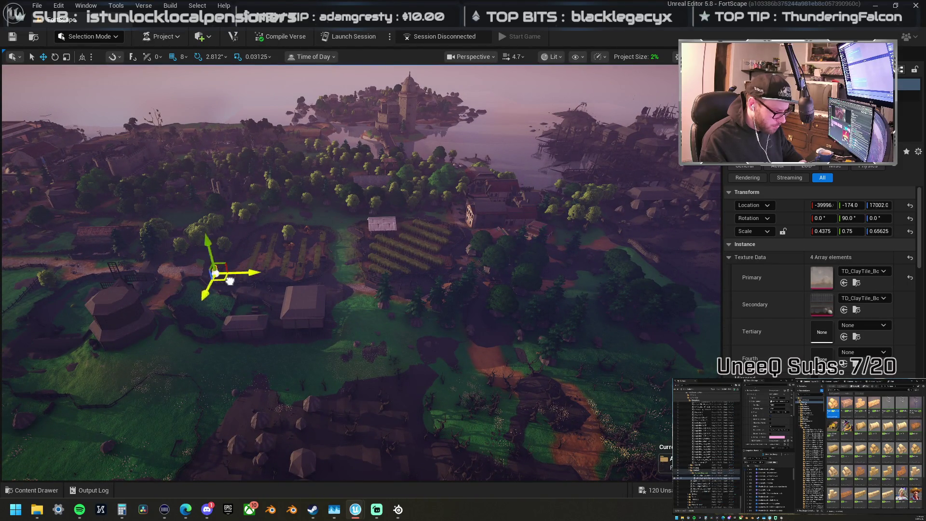
key("f")
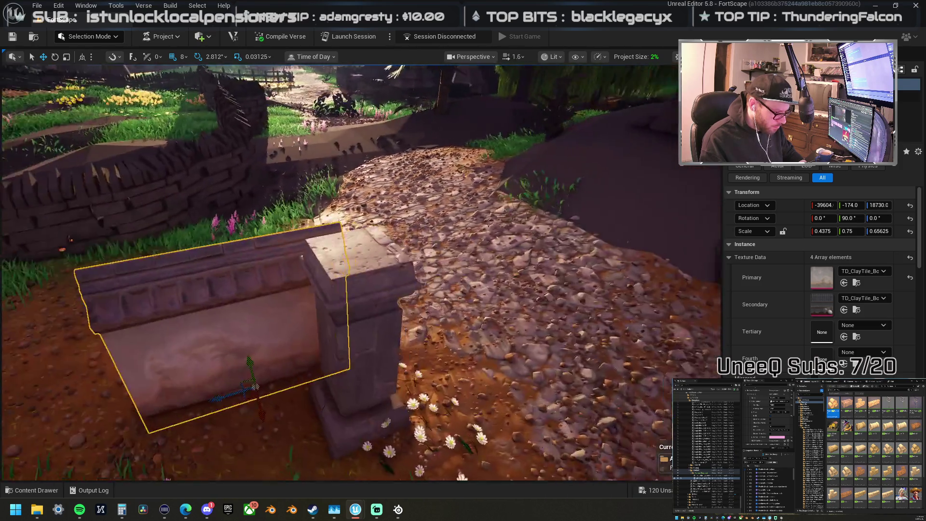
mouse_move(328, 343)
left_mouse_down()
mouse_move(363, 377)
mouse_move(367, 400)
left_mouse_up()
mouse_move(321, 365)
left_mouse_down()
mouse_move(294, 358)
mouse_move(337, 357)
mouse_move(365, 342)
mouse_move(368, 317)
mouse_move(381, 337)
mouse_move(361, 380)
mouse_move(393, 369)
mouse_move(332, 383)
mouse_move(280, 310)
mouse_move(253, 309)
mouse_move(253, 289)
mouse_move(289, 289)
mouse_move(351, 316)
left_mouse_up()
key("r")
key("w")
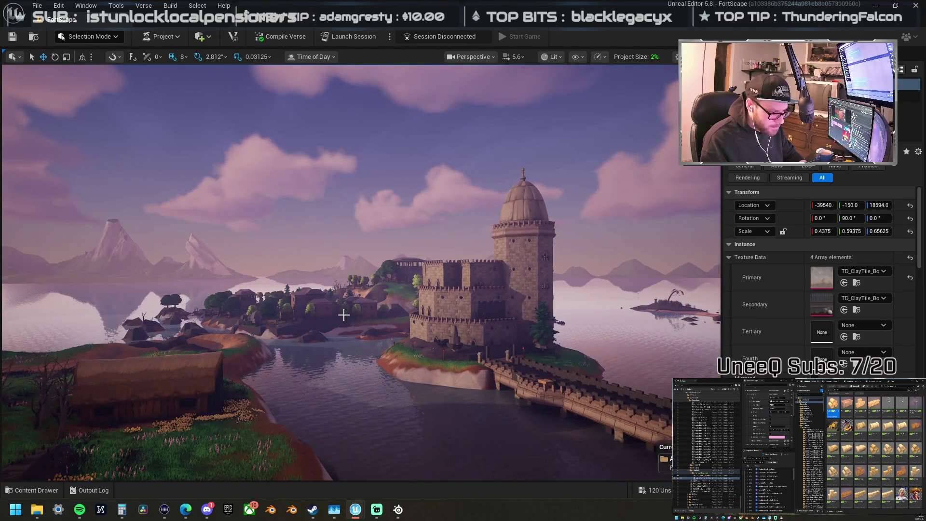
left_click(323, 307)
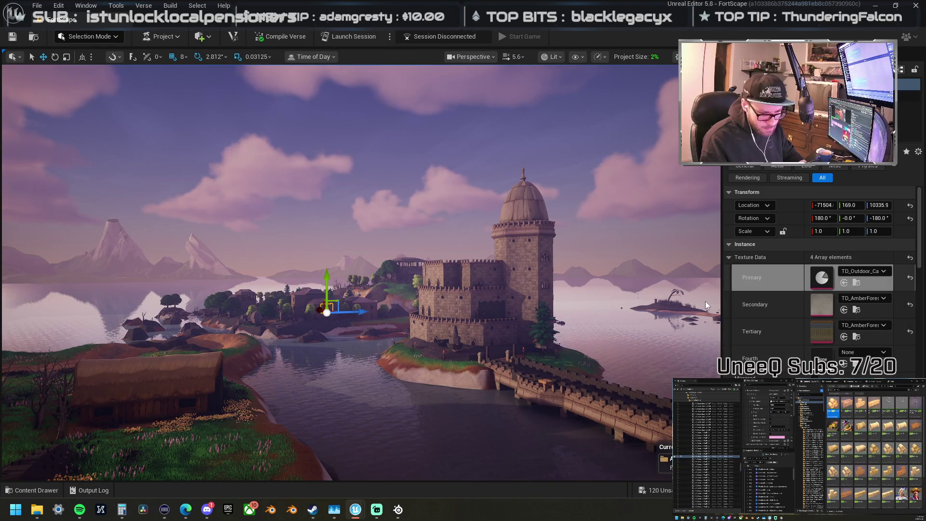
key("f")
key("w")
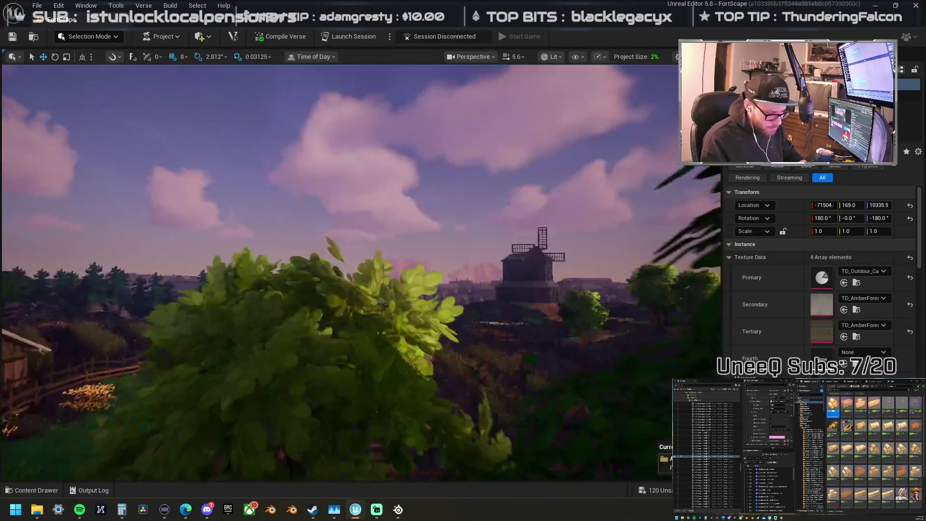
key("w")
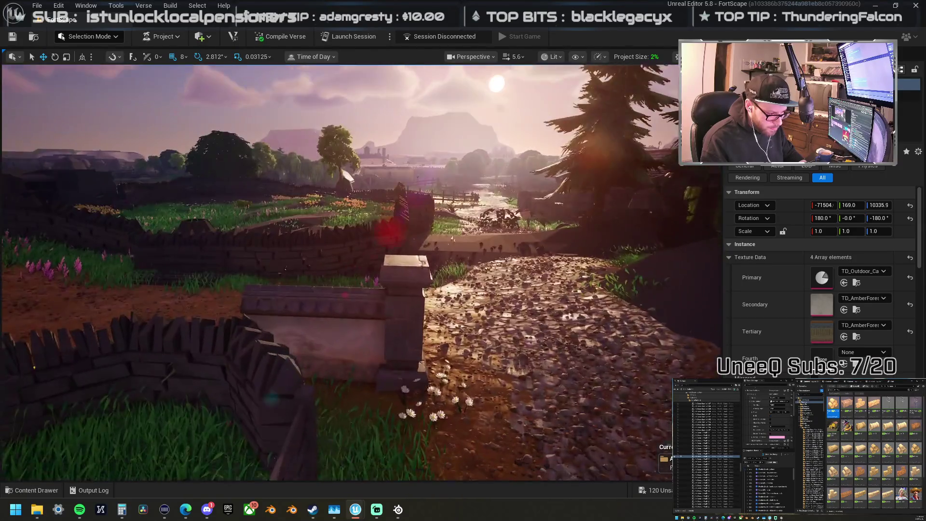
key("w")
left_click(343, 296)
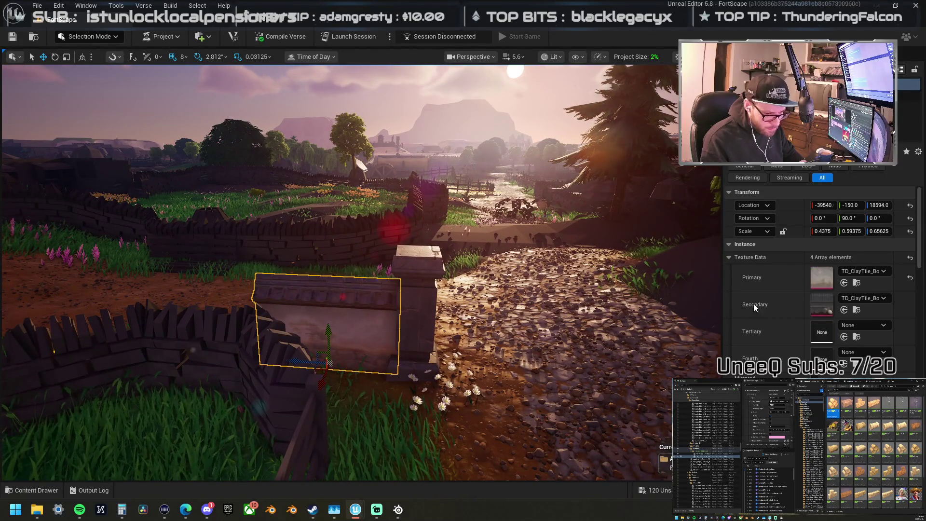
Step: Paste the copied stone texture onto the wall, then test it on the pillar and undo
key("ctrl+v")
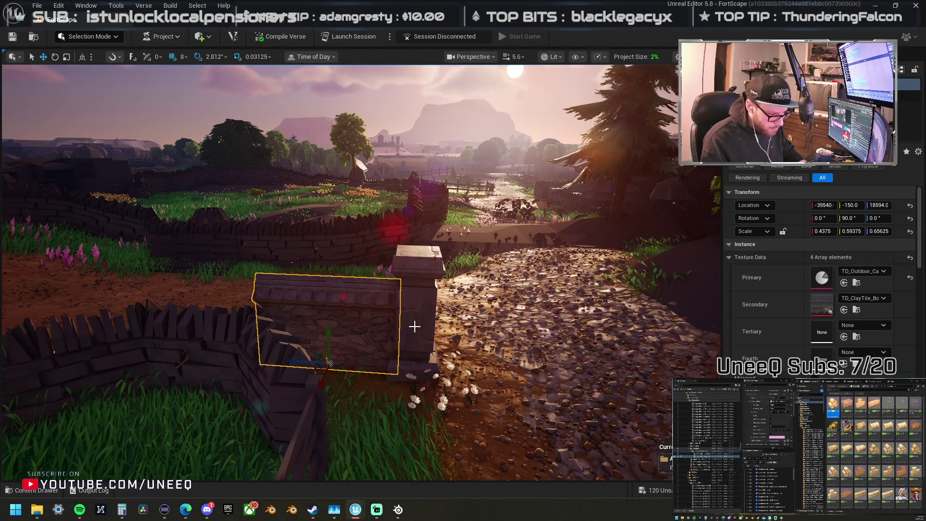
key("w")
key("s")
left_click(403, 303)
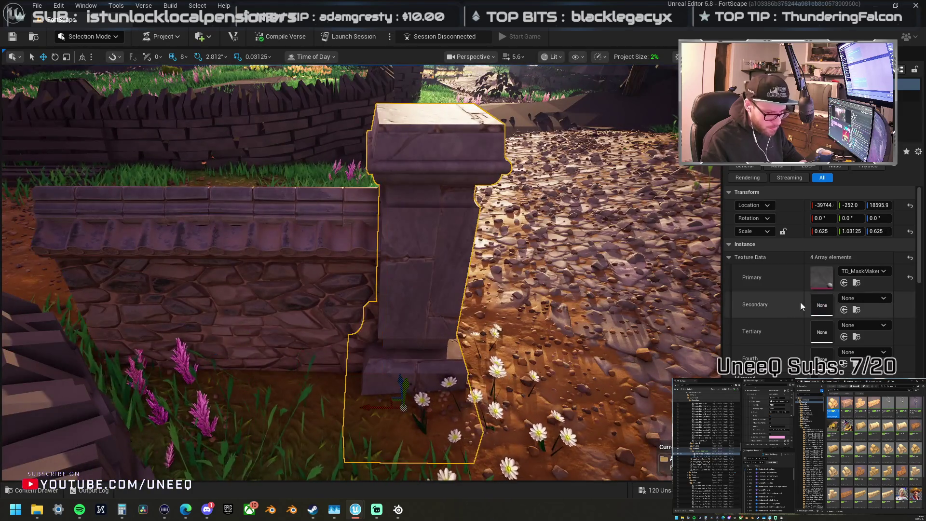
key("ctrl+v")
key("ctrl+z")
Step: Try a brimstone texture on the stone pillar, then undo it
key("s")
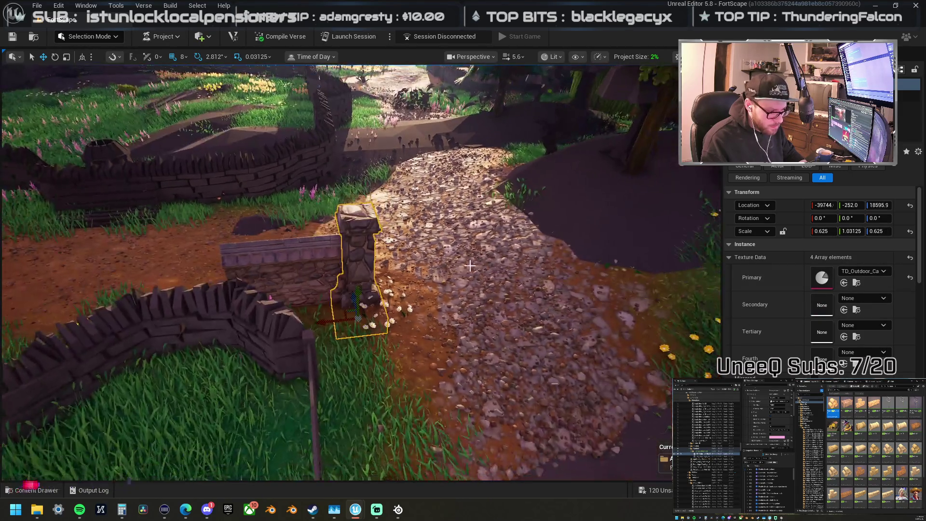
key("a")
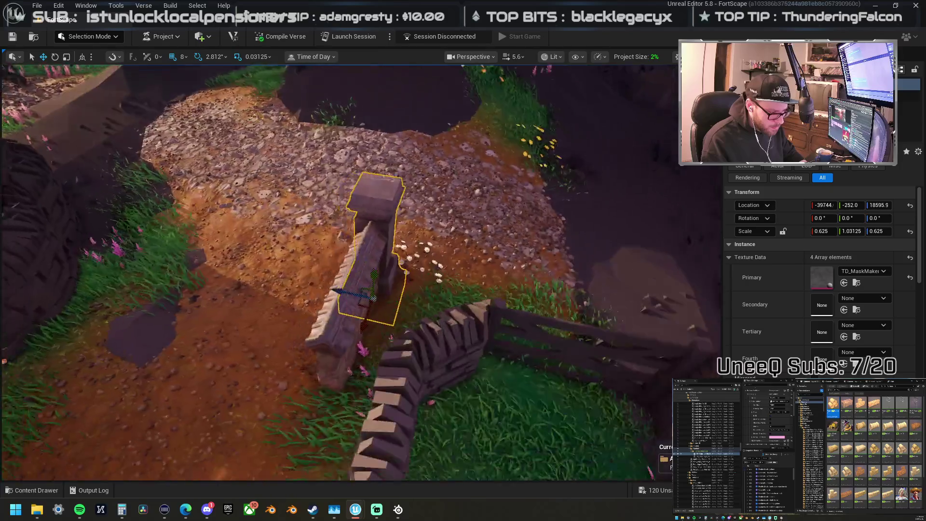
key("w")
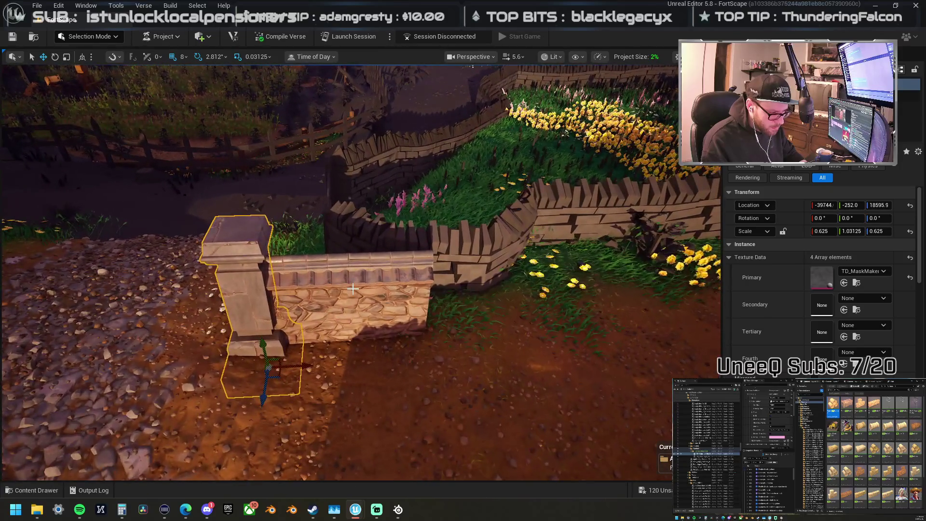
left_click_drag(922, 306, 911, 280)
key("ctrl+z")
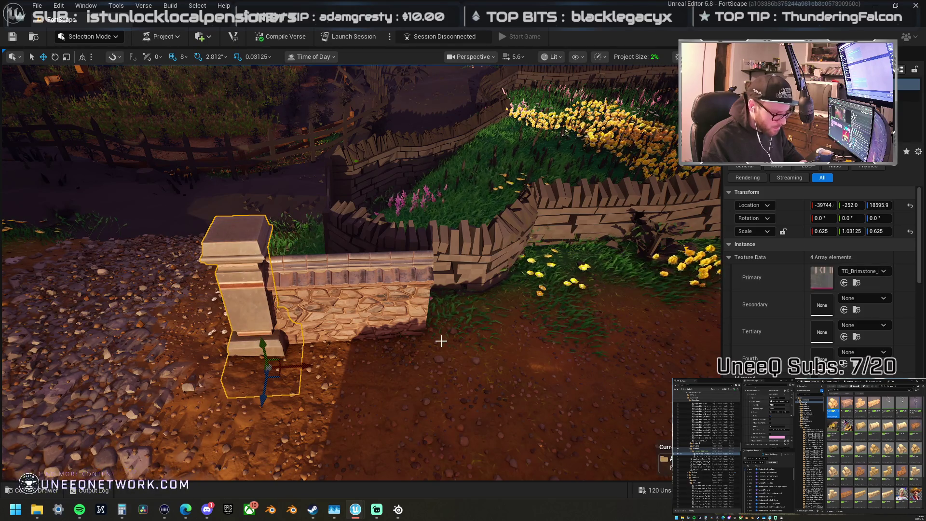
key("a")
Step: Select the short wall and stone pillar together and view them from above
left_click(299, 270)
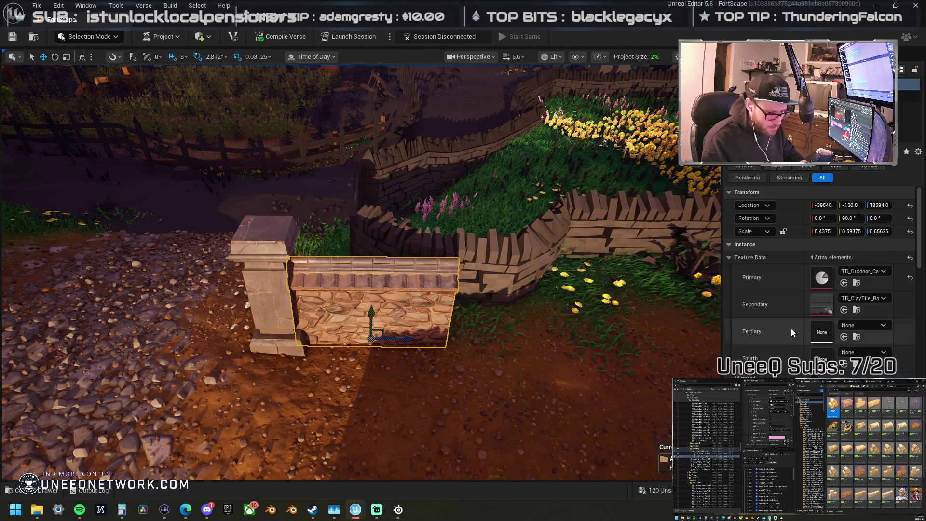
left_click(246, 265)
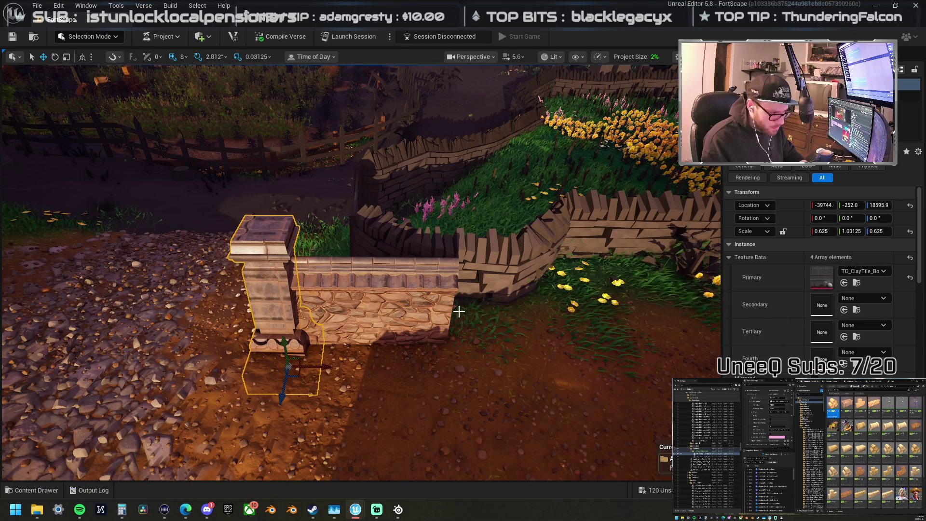
left_click(389, 305, "ctrl")
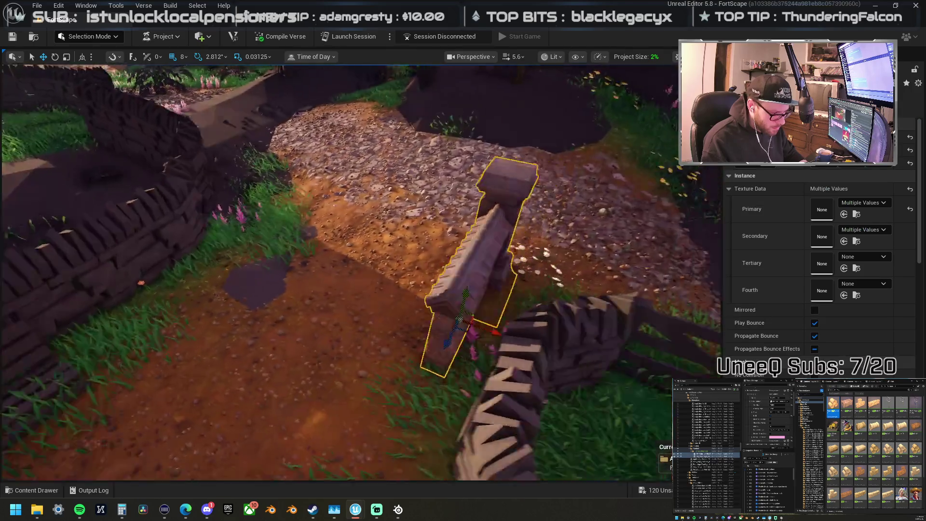
mouse_move(344, 276)
left_mouse_down()
mouse_move(290, 319)
mouse_move(294, 304)
left_mouse_up()
scroll(361, 270, "down", 5)
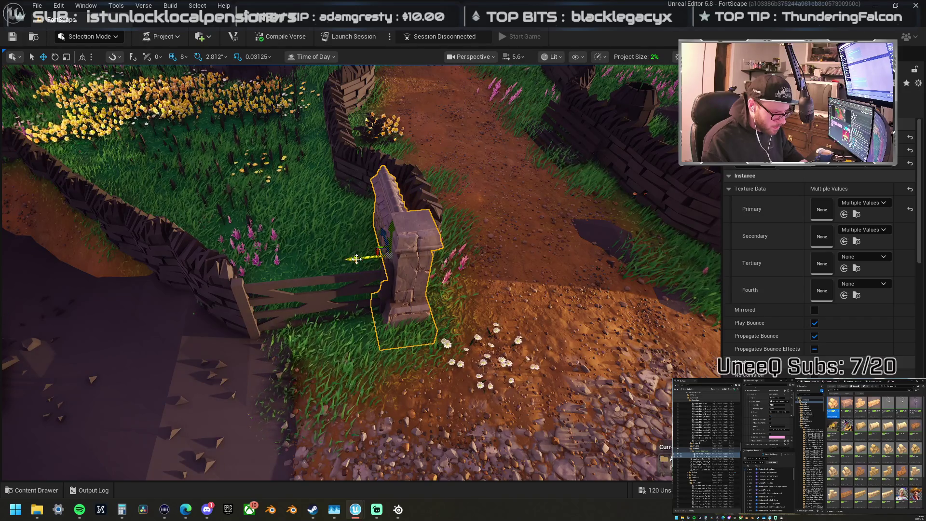
Step: Slide the stone pillar sideways, then reselect it on its own
mouse_move(356, 258)
left_mouse_down()
mouse_move(495, 259)
mouse_move(371, 257)
left_mouse_up()
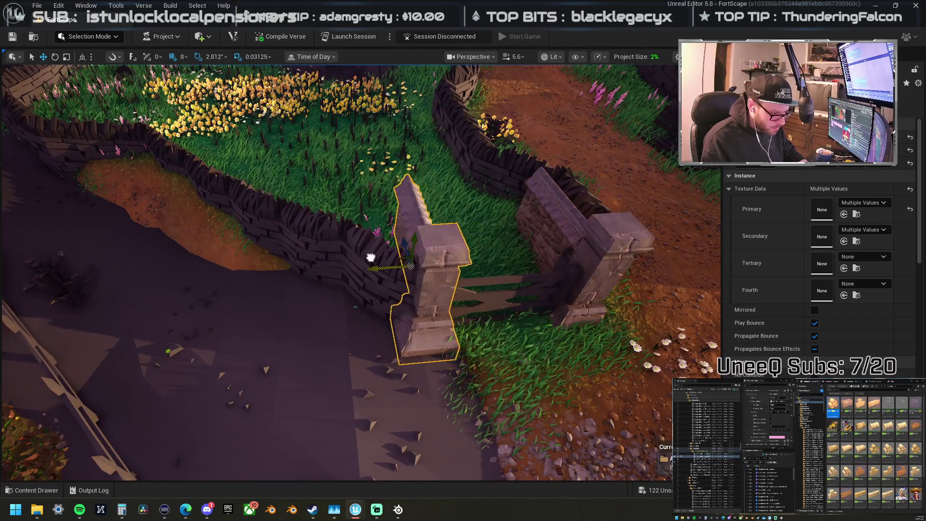
left_click(404, 232)
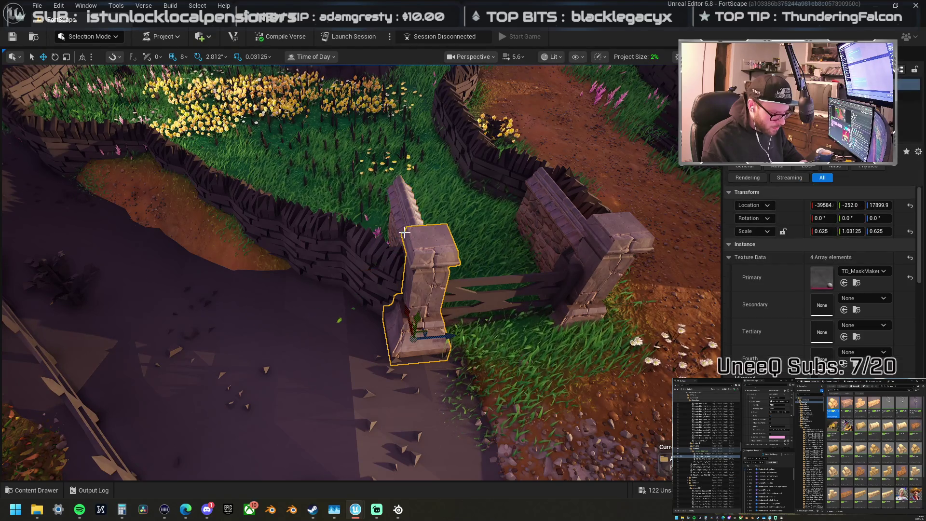
left_click(398, 225, "ctrl")
left_click(414, 315, "ctrl")
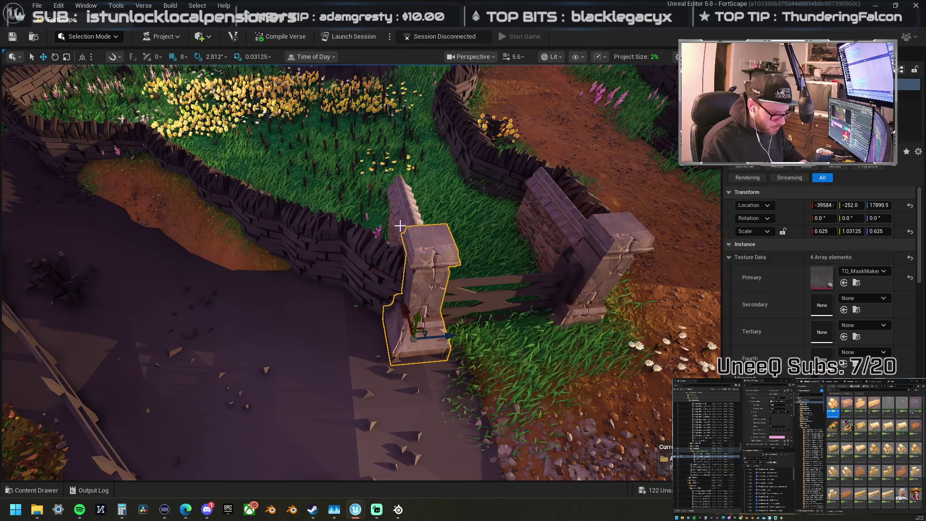
left_click(423, 349, "ctrl")
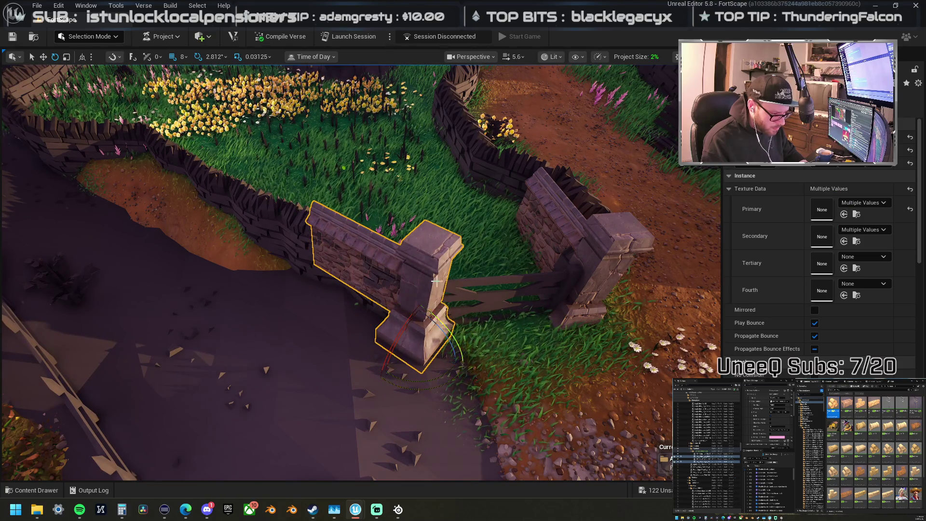
left_click(445, 347)
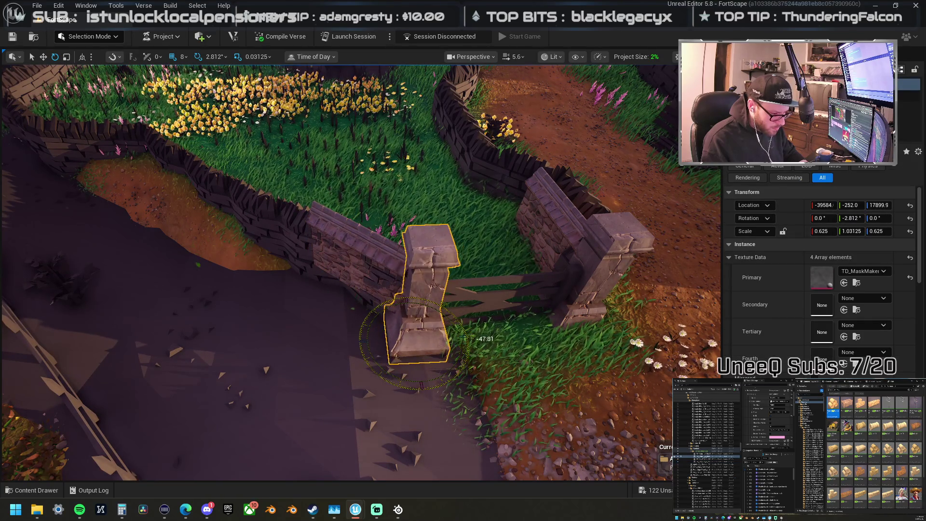
Step: Move the stone pillar to the wall corner beside the dirt strip
left_click_drag(453, 382, 446, 322)
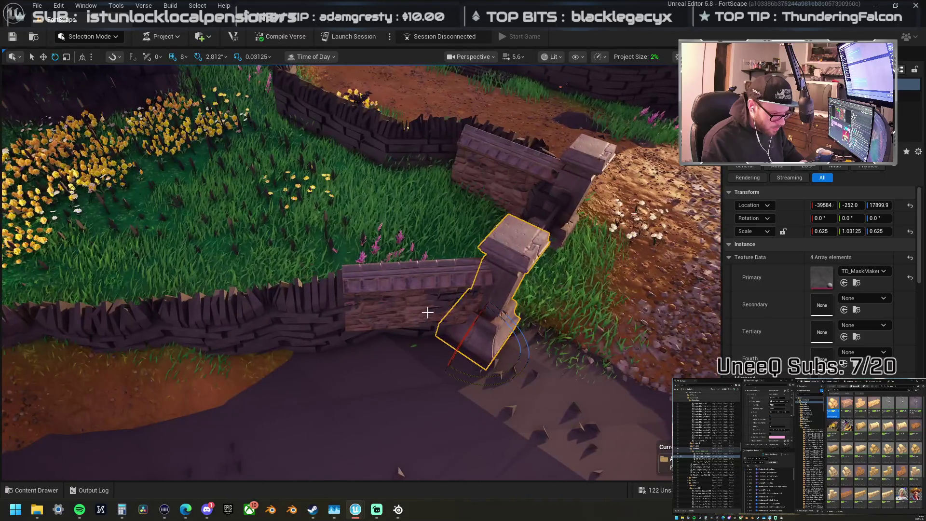
left_click(446, 322)
left_click(522, 276)
left_click(434, 284)
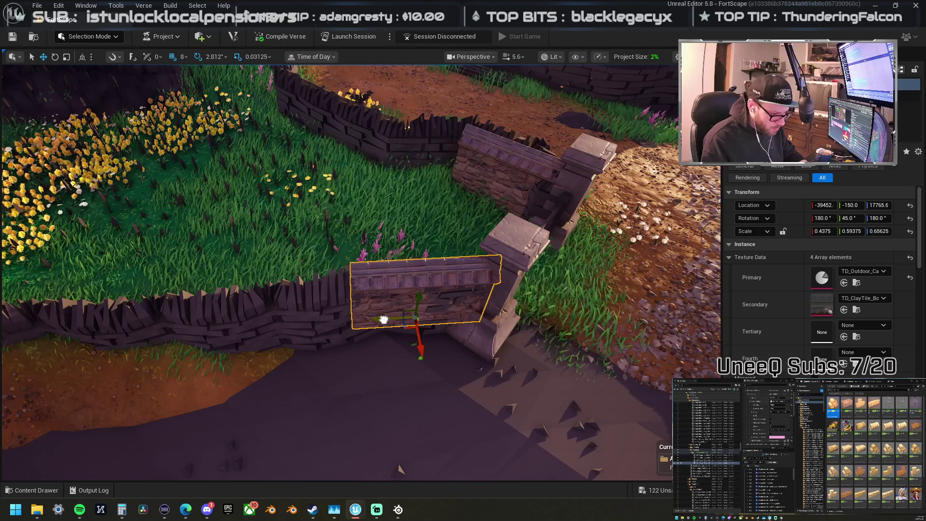
left_click(495, 314)
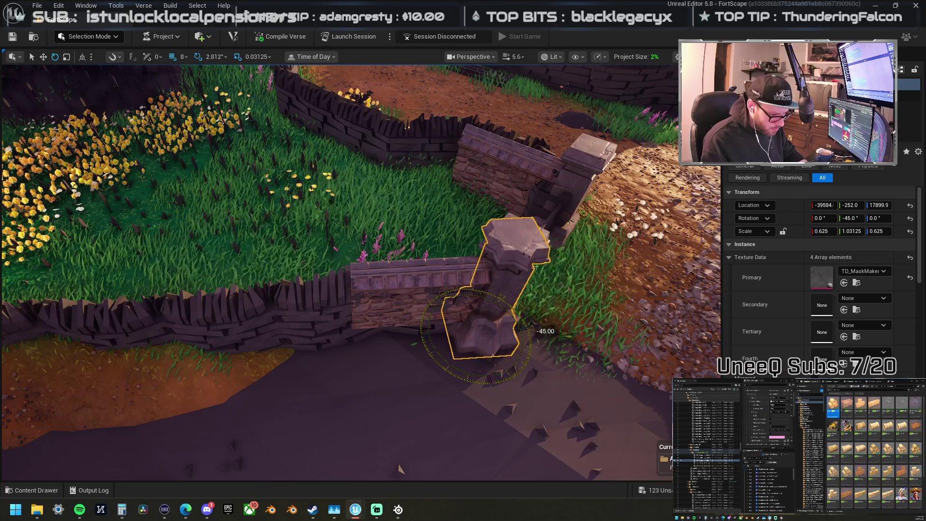
mouse_move(516, 328)
left_mouse_down()
mouse_move(347, 338)
mouse_move(367, 339)
left_mouse_up()
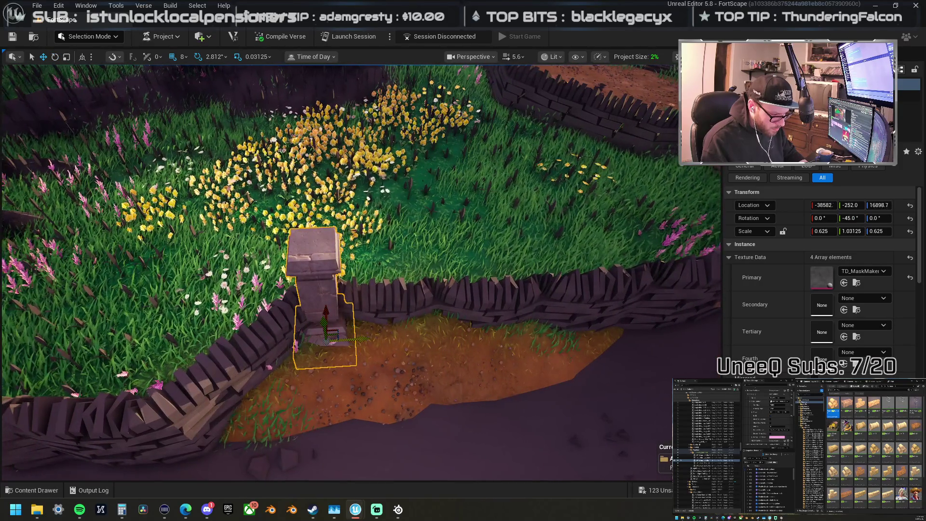
key("f")
left_click(392, 277)
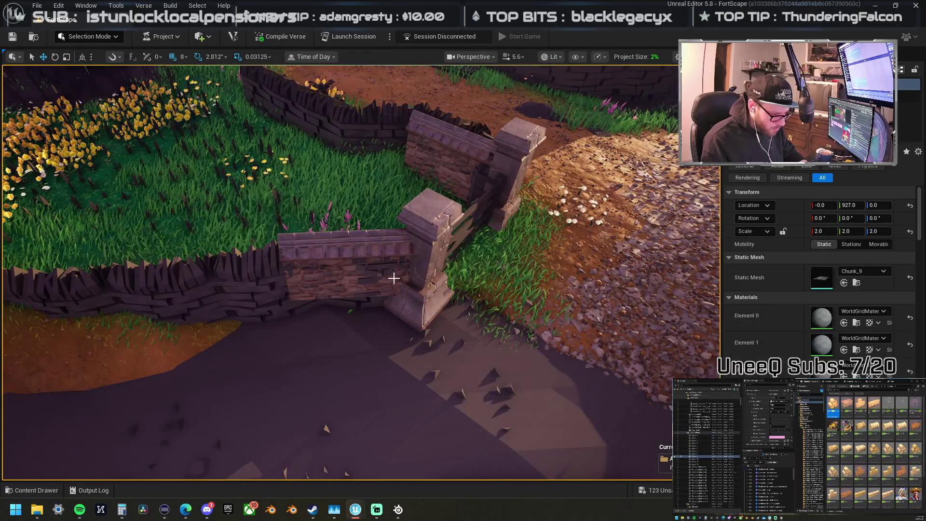
Step: Raise grid snap to 32 and set the wall piece's Y scale to 0.5
left_click_drag(392, 277, 440, 277)
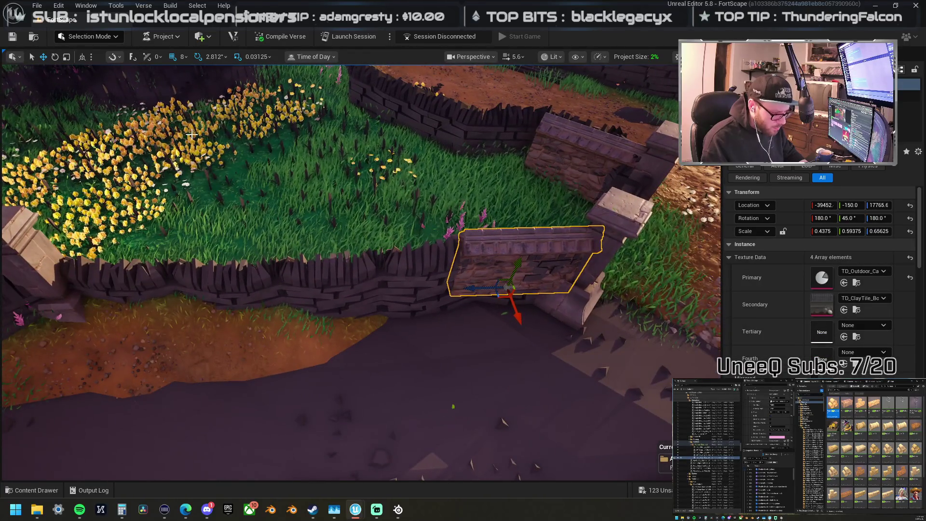
key("bracketright")
key("bracketright")
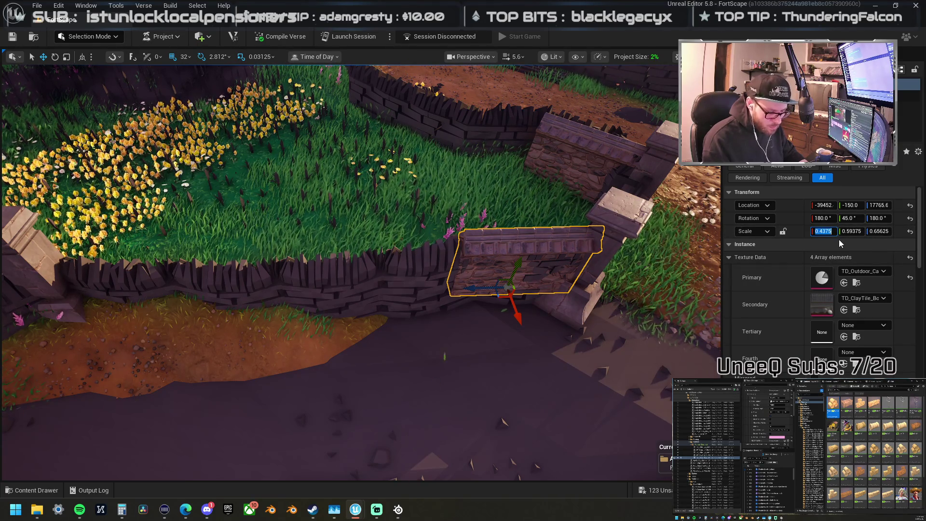
type("0.5")
left_click(847, 231)
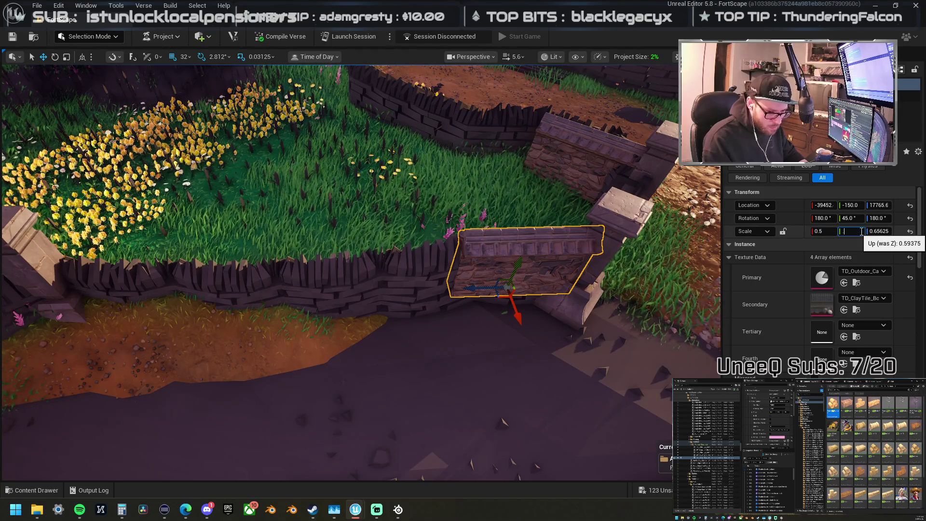
type("0.5")
key("Return")
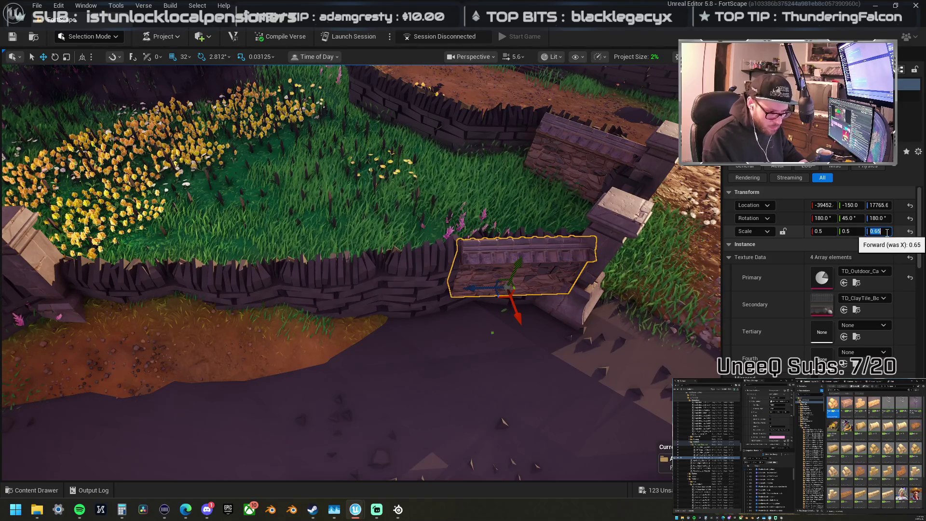
Step: Set the wall piece's Z scale to 0.67, grid snap to 16, and move it to the wall's left end
mouse_move(476, 288)
left_mouse_down()
mouse_move(358, 289)
mouse_move(256, 270)
mouse_move(244, 290)
mouse_move(146, 288)
left_mouse_up()
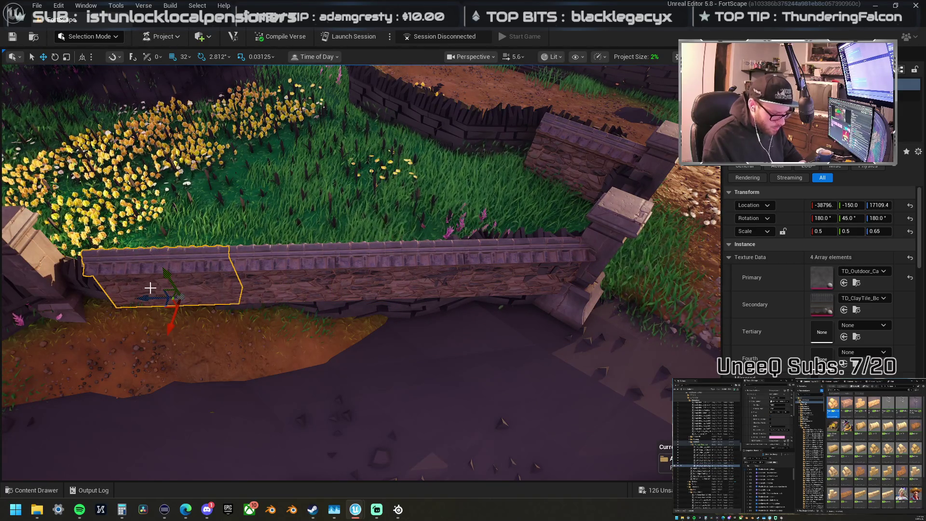
key("ctrl+z")
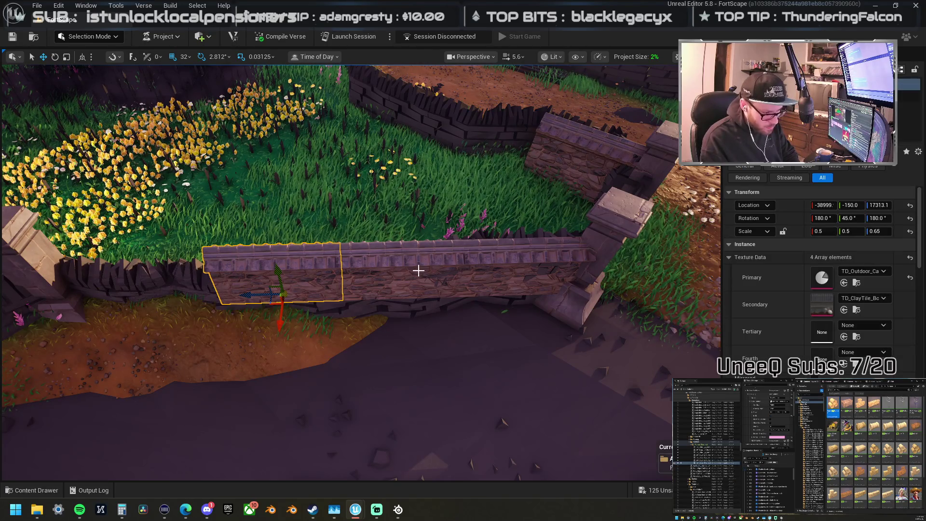
key("ctrl+z")
key("ctrl+z")
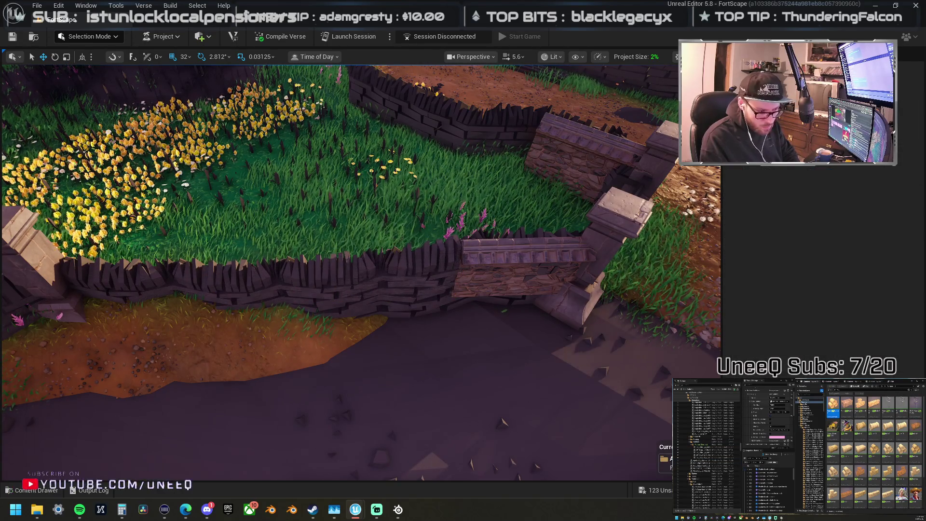
left_click_drag(885, 234, 881, 235)
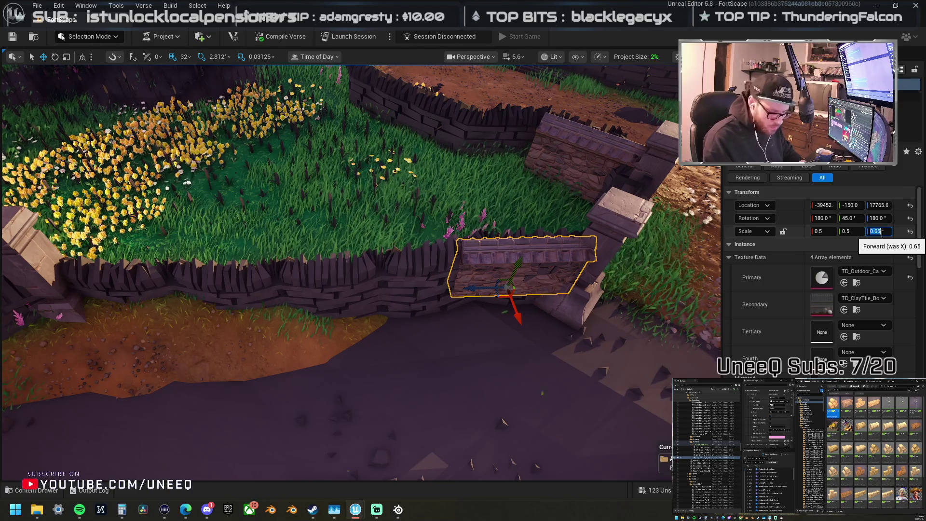
left_click(184, 56)
left_click(211, 141)
mouse_move(475, 289)
left_mouse_down()
mouse_move(371, 277)
mouse_move(256, 287)
mouse_move(203, 273)
mouse_move(238, 289)
mouse_move(122, 283)
left_mouse_up()
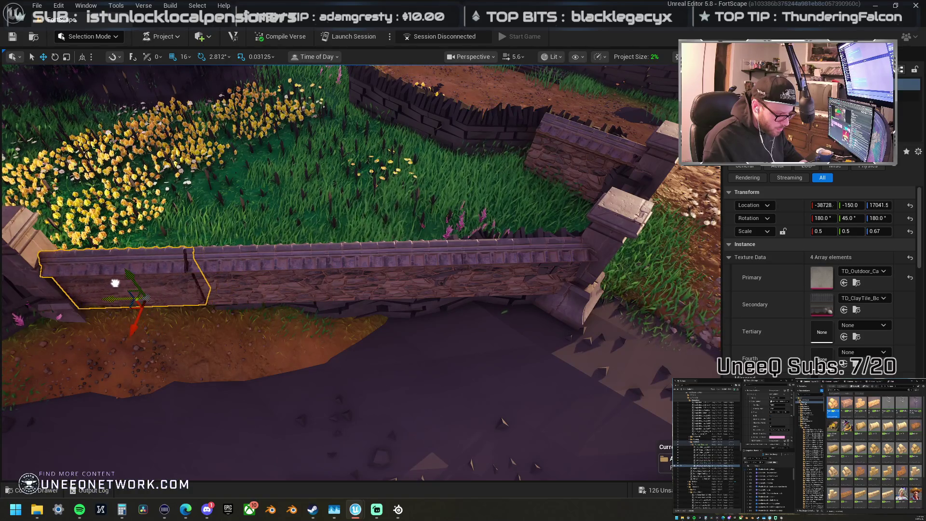
Step: Select the long wall run and left piece, shift them slightly left, and add the pillar
left_click(541, 250)
left_click(465, 264)
left_click(290, 265)
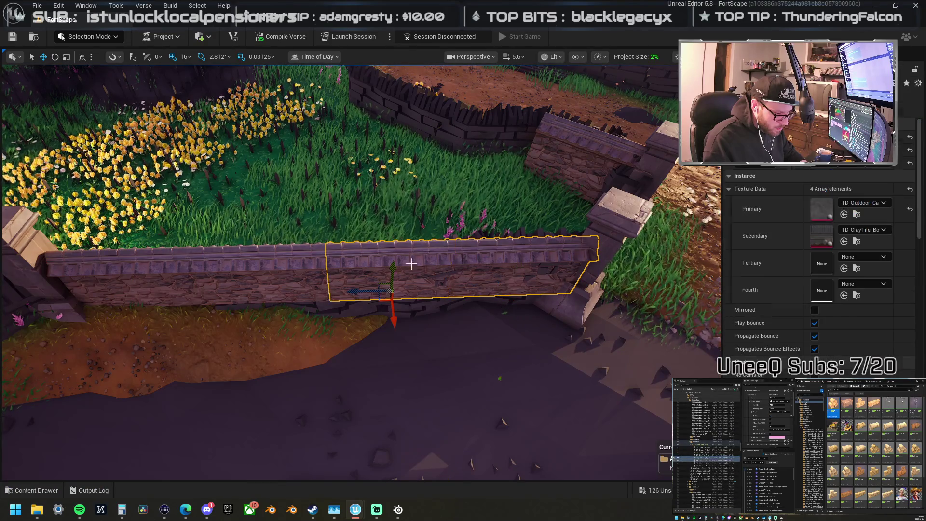
left_click(174, 273, "ctrl")
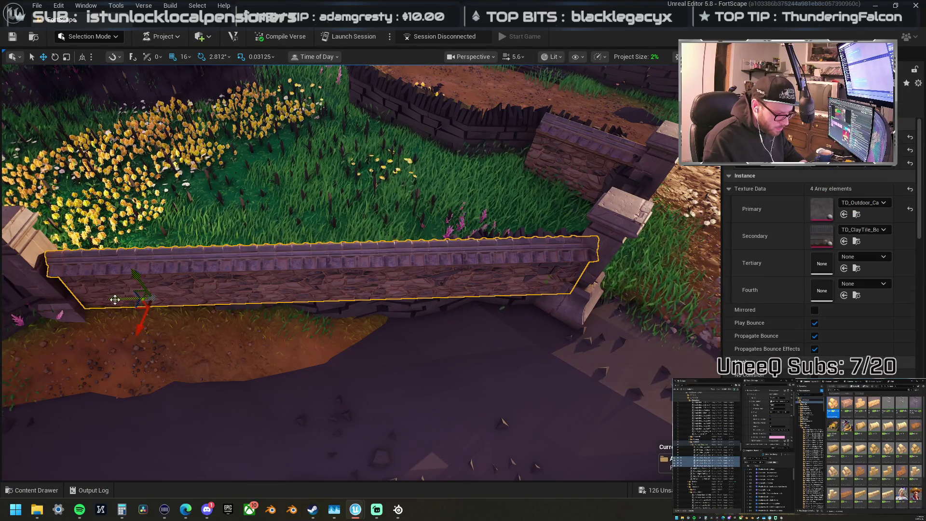
mouse_move(114, 299)
left_mouse_down()
mouse_move(379, 245)
mouse_move(366, 271)
mouse_move(328, 268)
mouse_move(284, 206)
left_mouse_up()
left_click(337, 205, "ctrl")
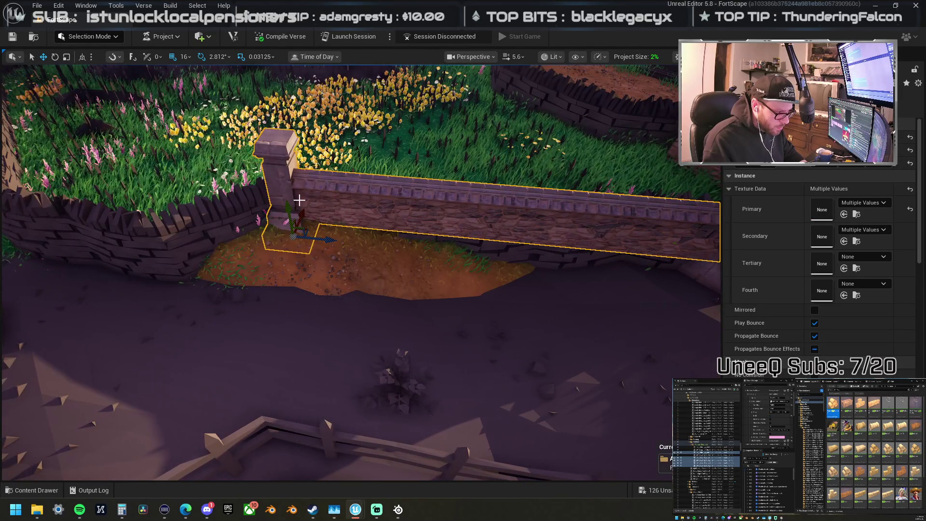
Step: Rotate the wall and pillar about 112 degrees
key("e")
mouse_move(347, 241)
left_mouse_down()
mouse_move(309, 273)
mouse_move(246, 284)
mouse_move(226, 270)
left_mouse_up()
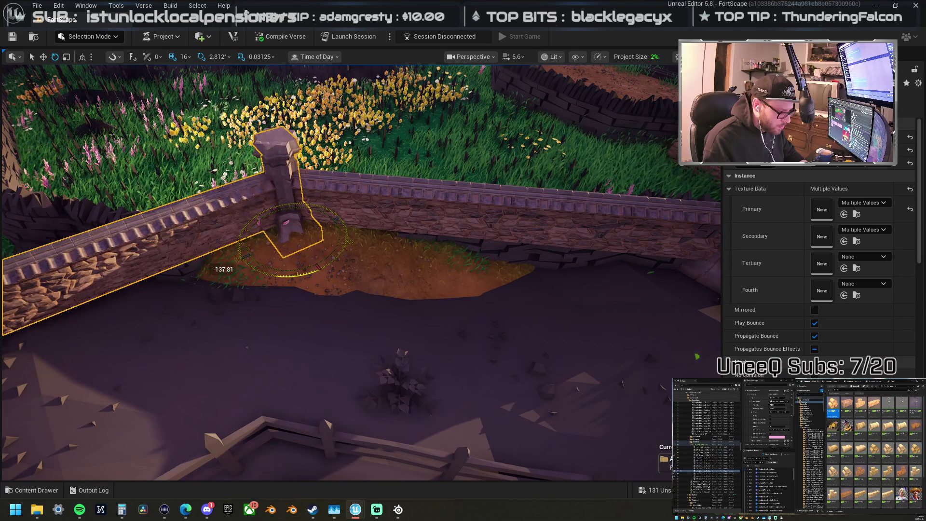
left_click_drag(323, 265, 434, 270)
left_click_drag(366, 236, 366, 237)
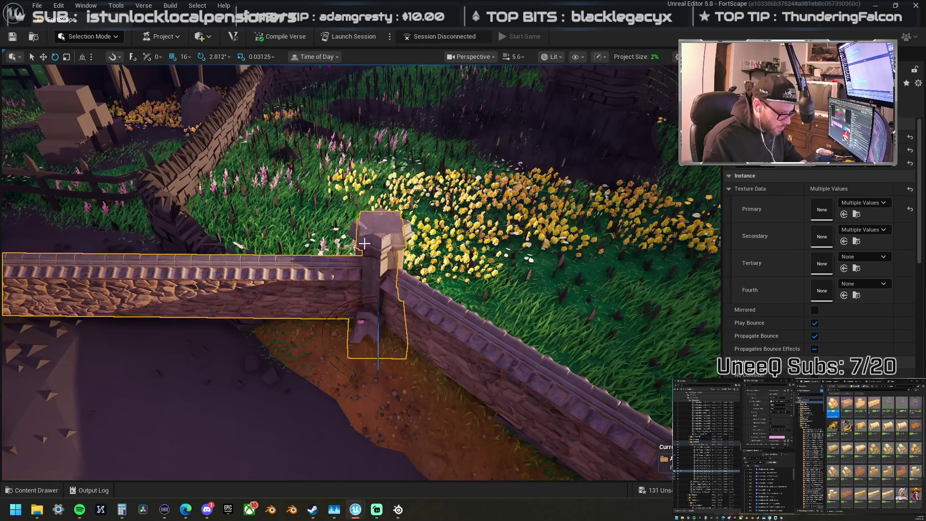
Step: Move the post along the wall, then select it together with the wall segment
left_click(371, 263)
left_click_drag(342, 337, 230, 332)
key("f")
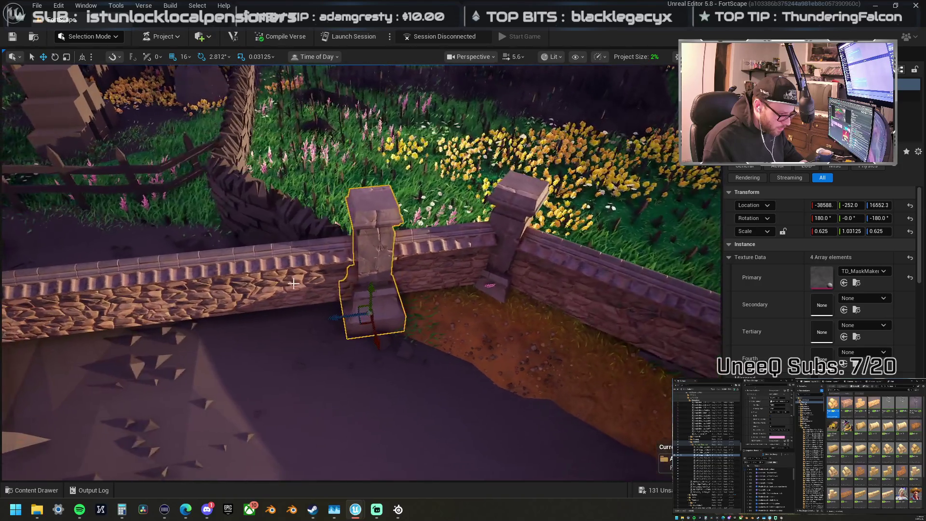
left_click(201, 299, "ctrl")
key("f")
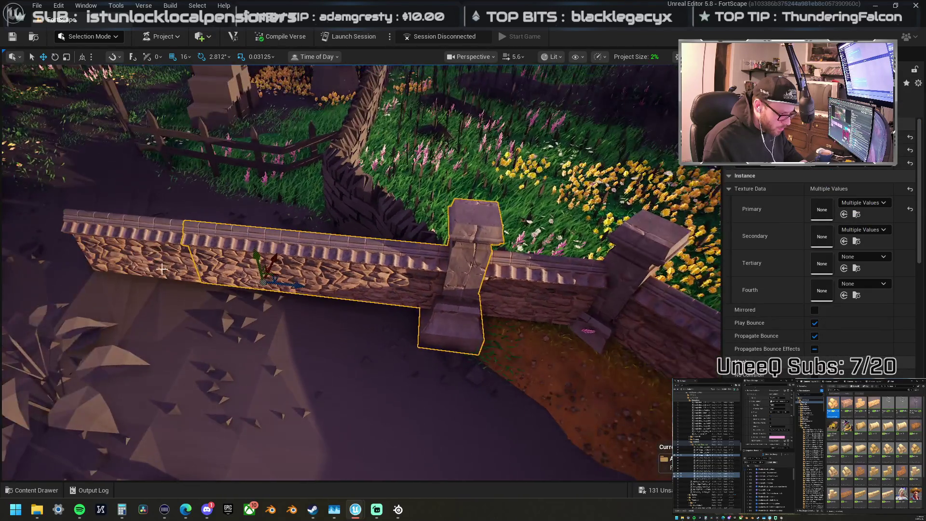
left_click(468, 279, "ctrl")
left_click(467, 279, "ctrl")
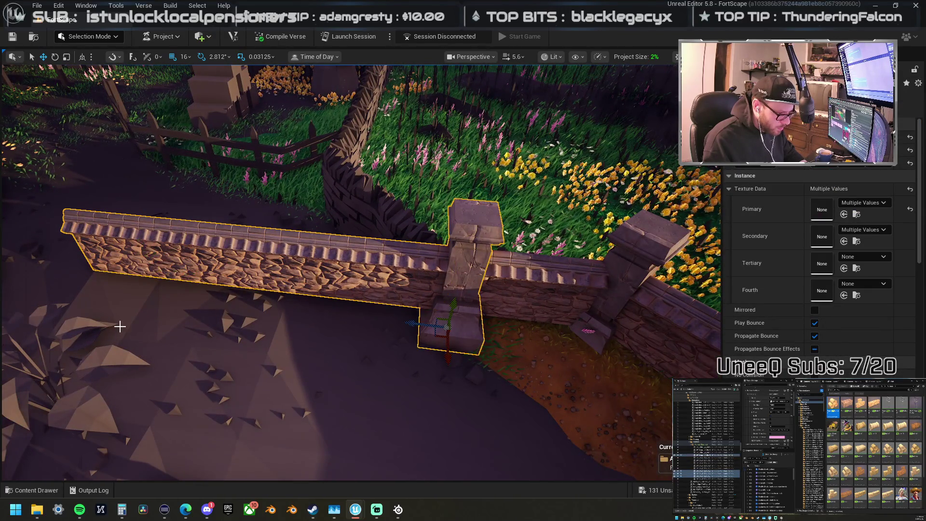
key("alt+Tab")
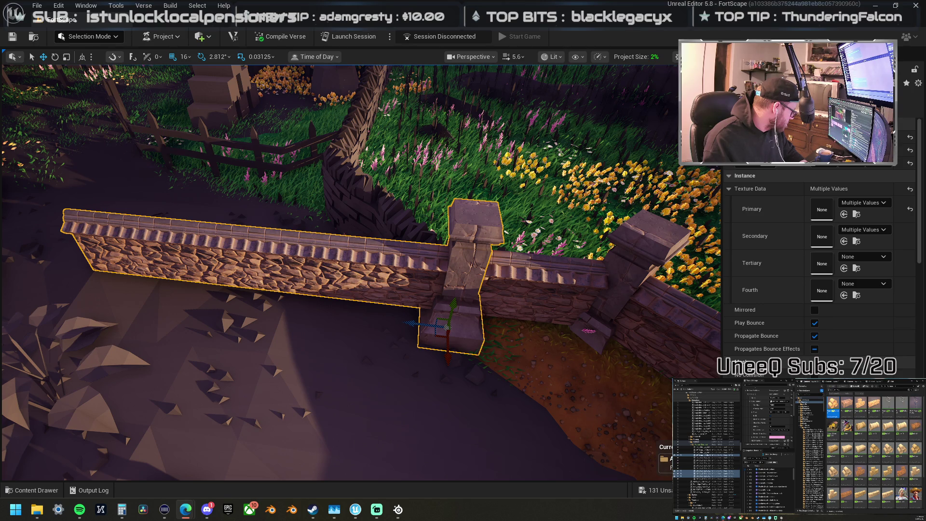
Step: Rotate the wall section about 42 degrees around the pillar and place a pillar copy further left
key("e")
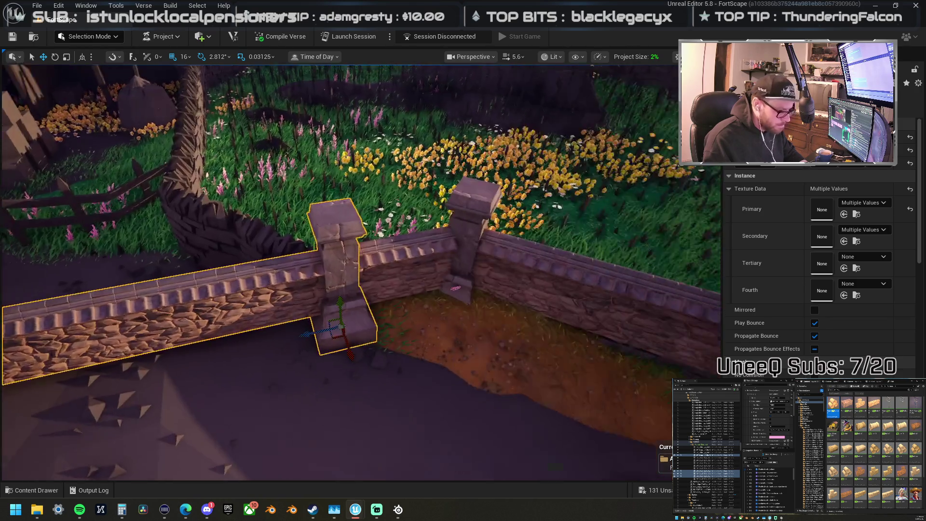
mouse_move(368, 337)
left_mouse_down()
mouse_move(323, 299)
mouse_move(316, 304)
left_mouse_up()
left_click_drag(365, 334, 446, 271)
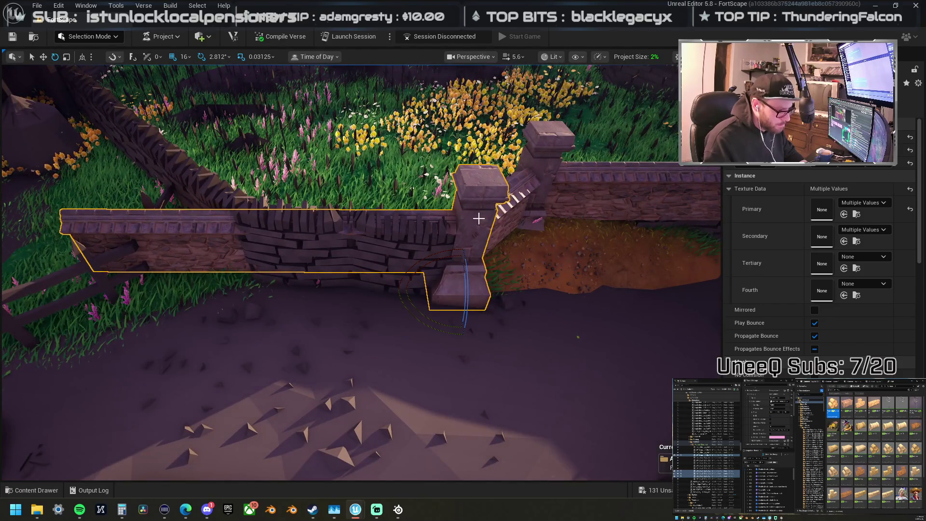
left_click(474, 270)
mouse_move(416, 291)
left_mouse_down()
mouse_move(332, 271)
mouse_move(228, 263)
left_mouse_up()
Step: Select the left wall segment together with the stone pillar and view them from another angle
left_click(182, 236)
key("f")
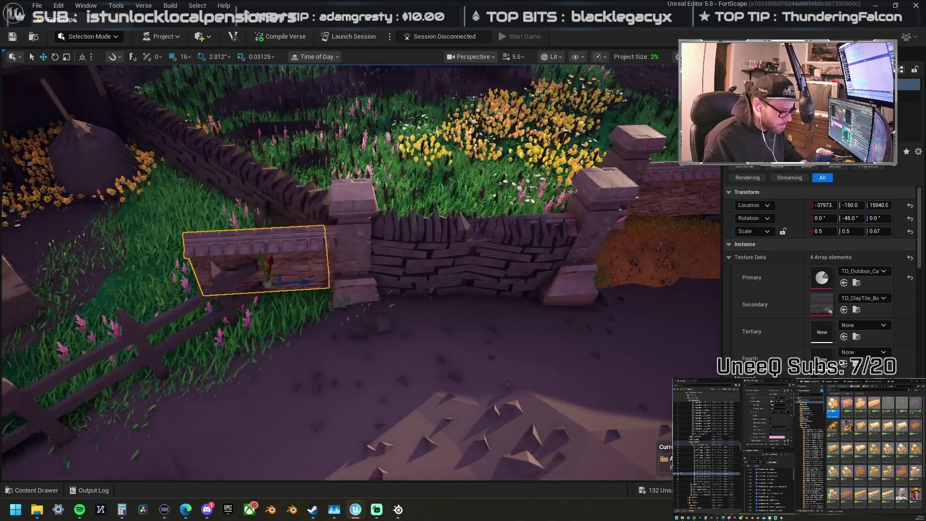
scroll(379, 257, "down", 5)
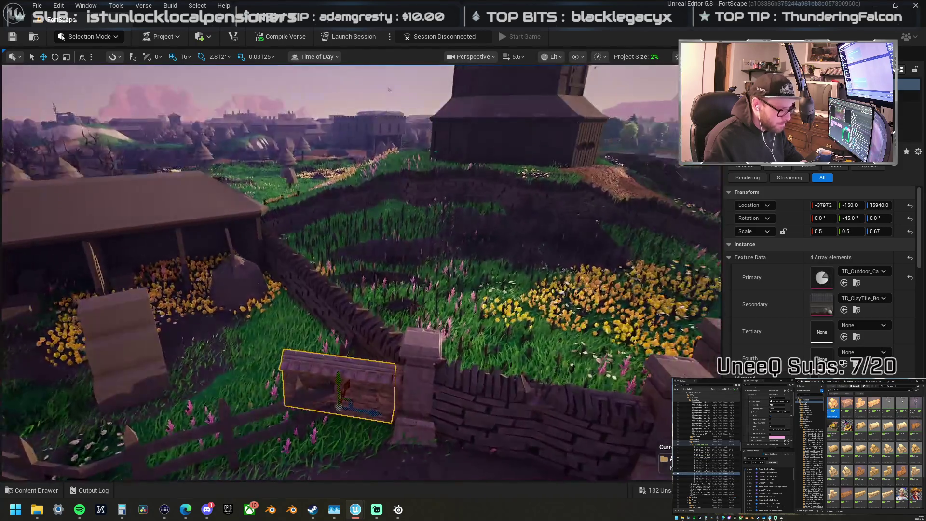
scroll(432, 214, "up", 5)
left_click(399, 265)
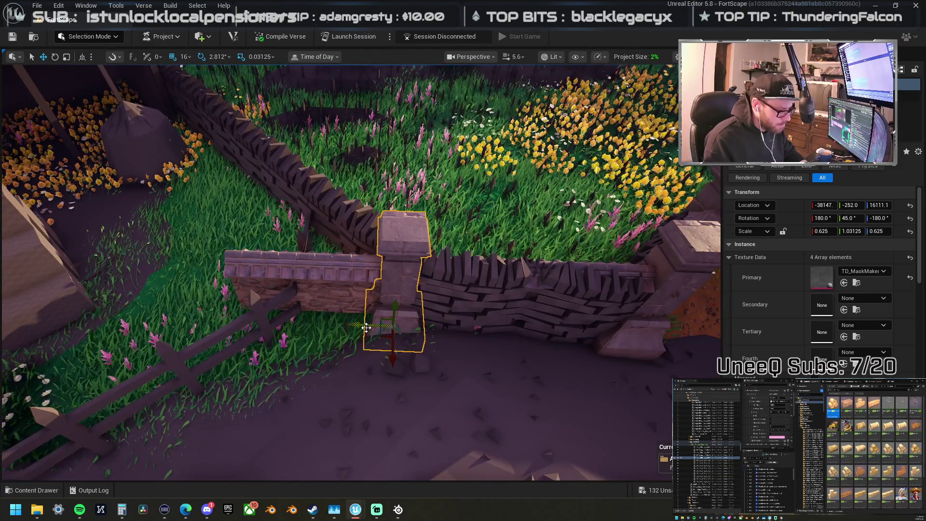
left_click(320, 278)
left_click(382, 279, "ctrl")
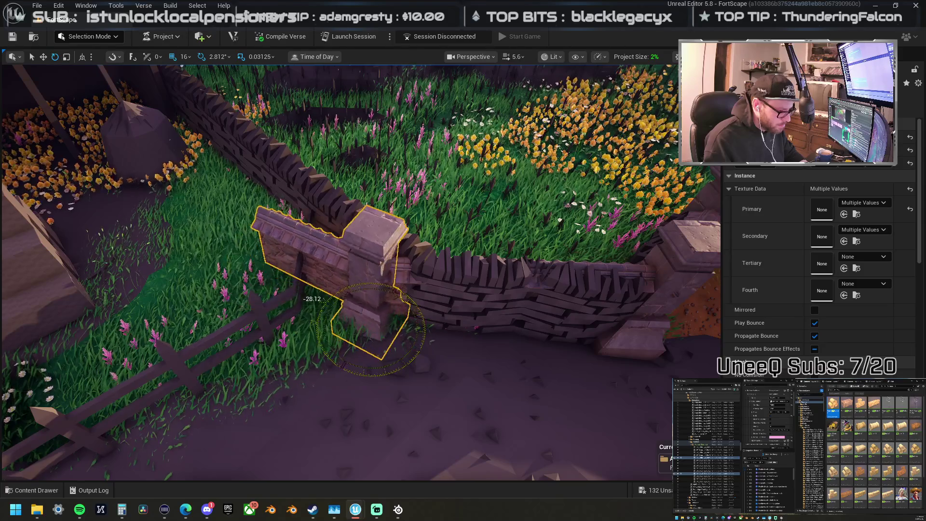
key("a")
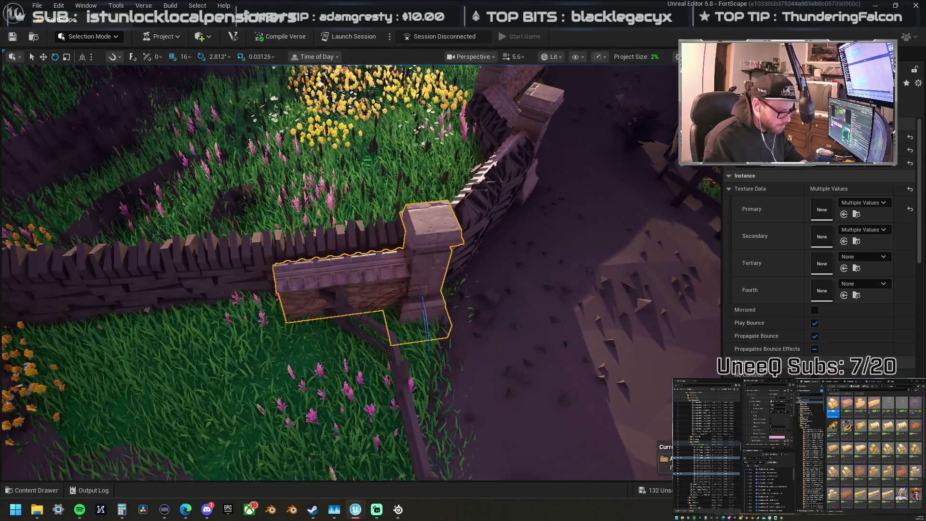
Step: Slide the wall segment and its neighbour left along the fence against the pillar
left_click(359, 304)
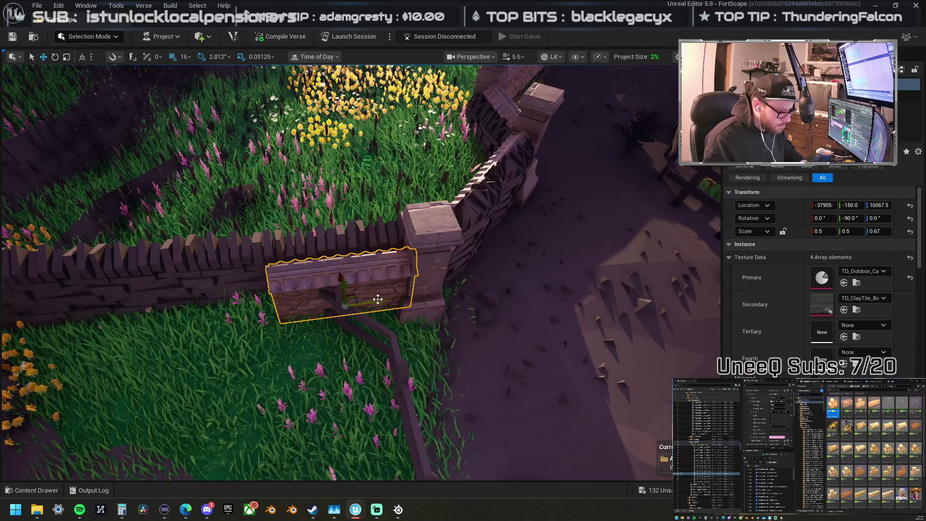
left_click_drag(381, 300, 250, 307)
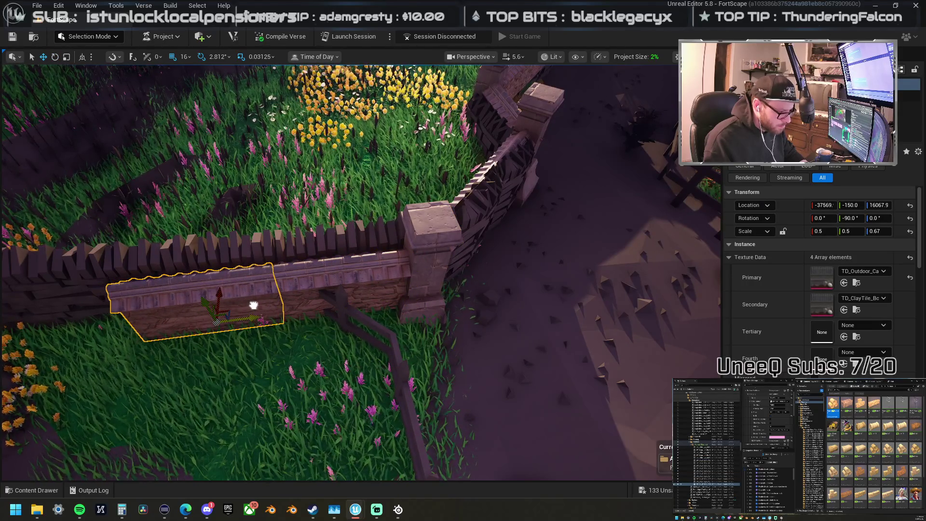
scroll(253, 305, "down", 6)
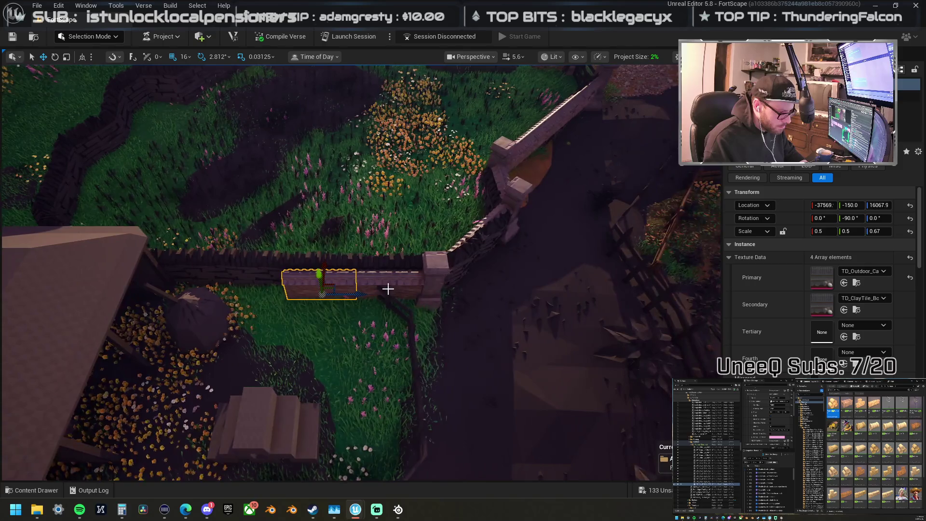
left_click(392, 285, "ctrl")
mouse_move(427, 294)
left_mouse_down()
mouse_move(338, 295)
mouse_move(495, 298)
mouse_move(263, 250)
mouse_move(381, 247)
mouse_move(380, 159)
mouse_move(381, 251)
mouse_move(404, 397)
left_mouse_up()
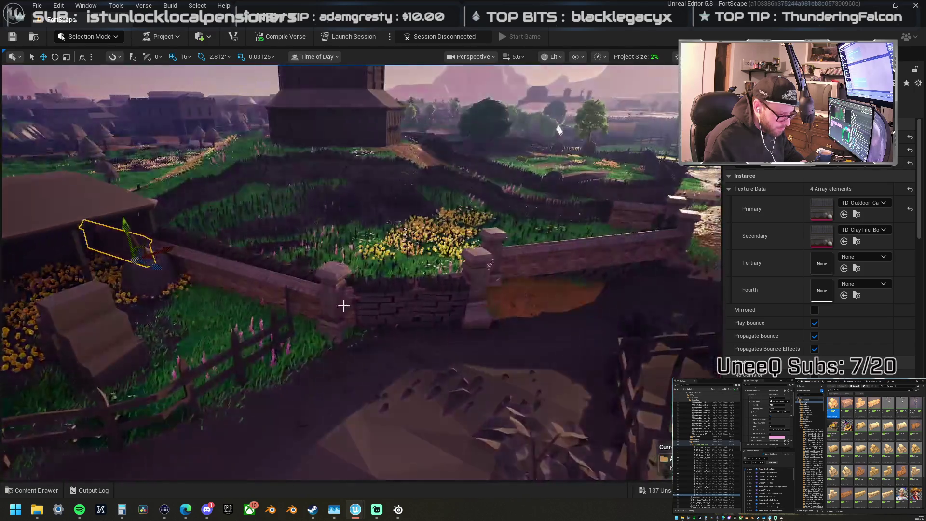
left_click(333, 308)
Step: Move the stone pillar beside the shed, select it with the adjacent wall segment, and inspect from above
left_click_drag(347, 282, 70, 276)
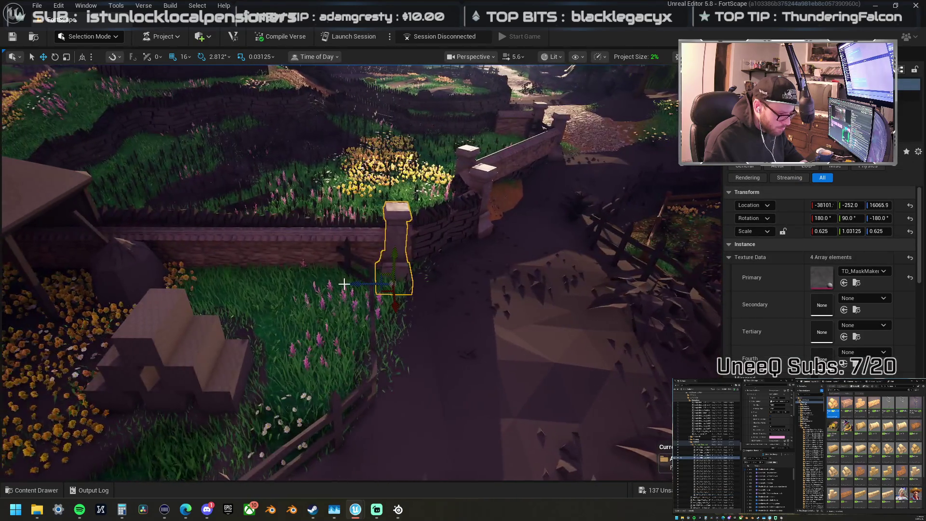
mouse_move(4, 269)
left_mouse_down()
mouse_move(29, 279)
mouse_move(14, 290)
mouse_move(29, 279)
mouse_move(145, 320)
mouse_move(252, 386)
mouse_move(332, 350)
mouse_move(289, 298)
left_mouse_up()
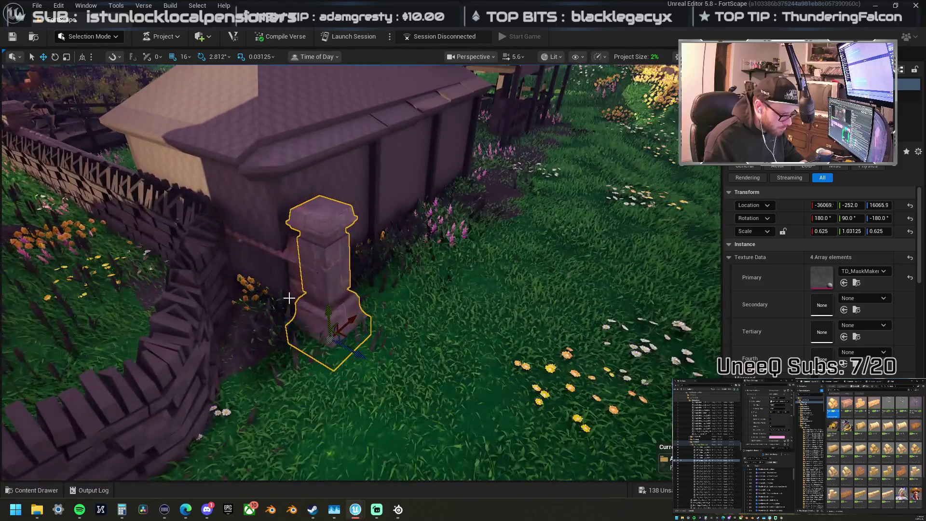
left_click(292, 249)
left_click(327, 278)
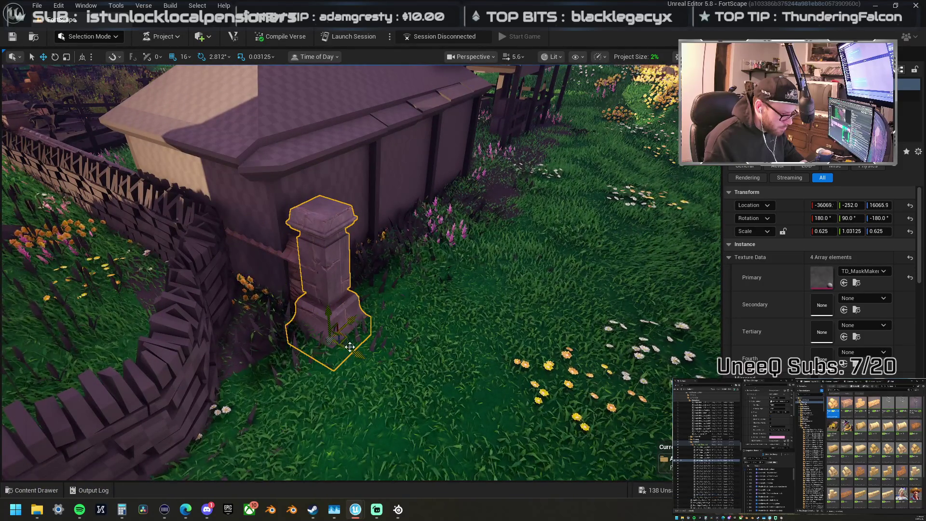
left_click(311, 266, "ctrl")
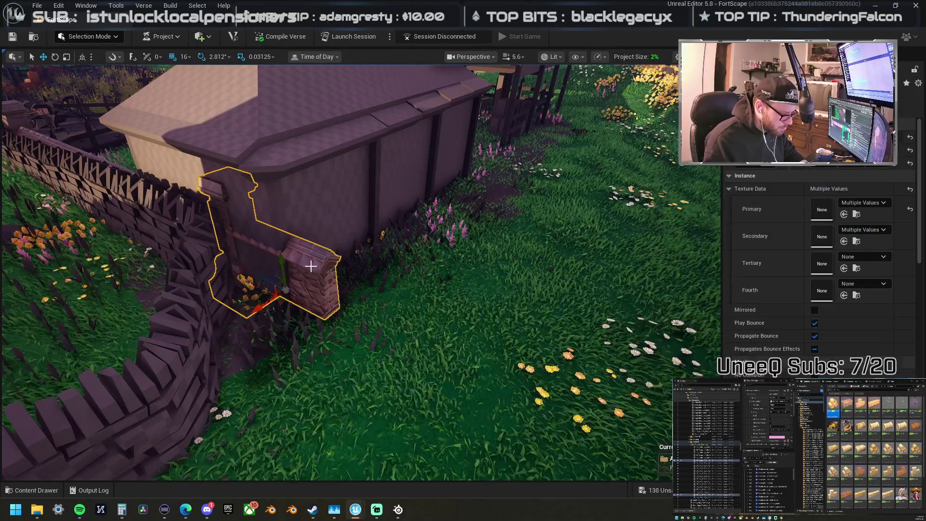
left_click(251, 223)
left_click(303, 254, "ctrl")
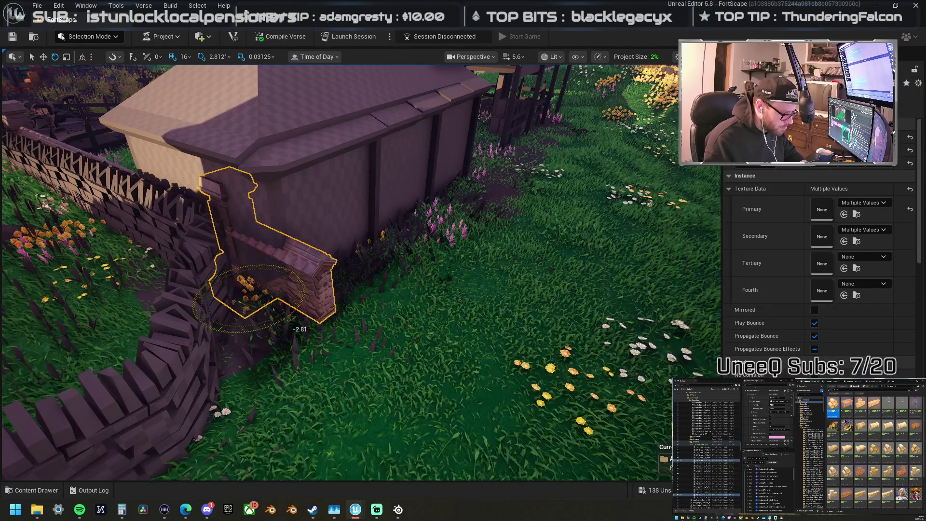
left_click_drag(359, 315, 359, 315)
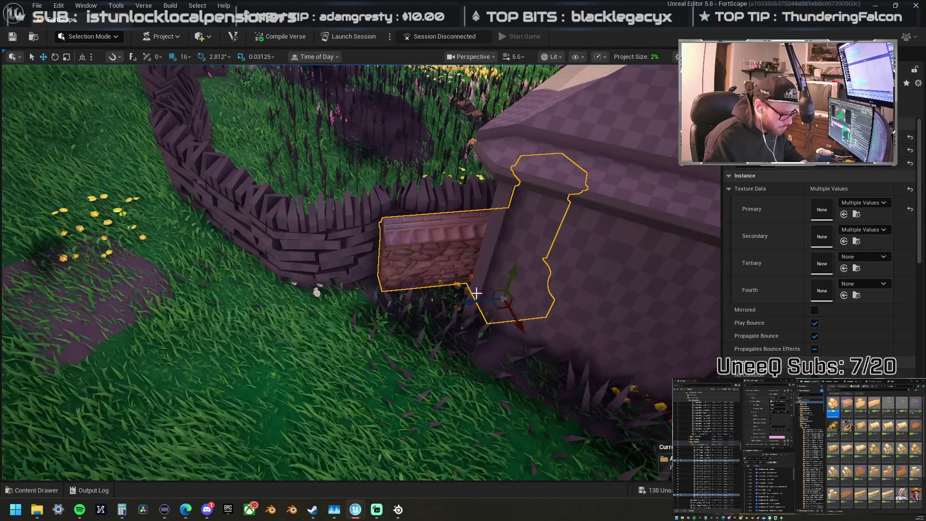
mouse_move(470, 304)
left_mouse_down()
mouse_move(331, 305)
mouse_move(341, 318)
mouse_move(341, 368)
mouse_move(374, 420)
mouse_move(322, 394)
mouse_move(332, 347)
mouse_move(340, 351)
mouse_move(308, 342)
mouse_move(374, 395)
left_mouse_up()
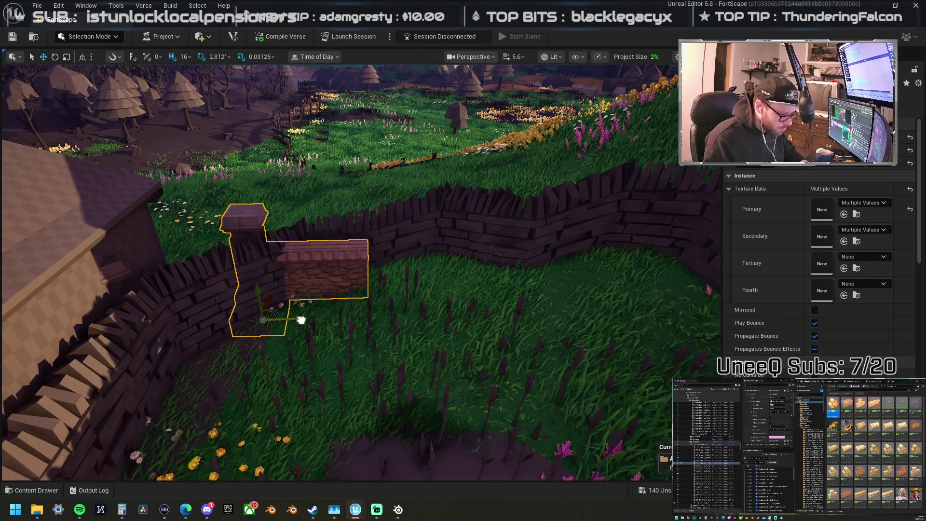
Step: Duplicate the wall and pillar along the dry-stone wall, rotate them to follow it, and copy the brick block
left_click_drag(301, 320, 394, 340, "alt")
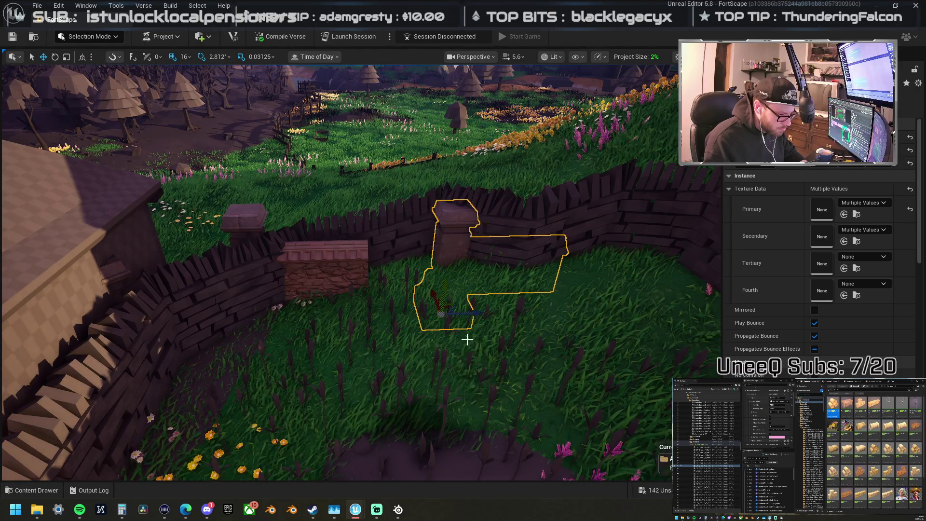
mouse_move(442, 345)
left_mouse_down()
mouse_move(506, 325)
mouse_move(514, 338)
left_mouse_up()
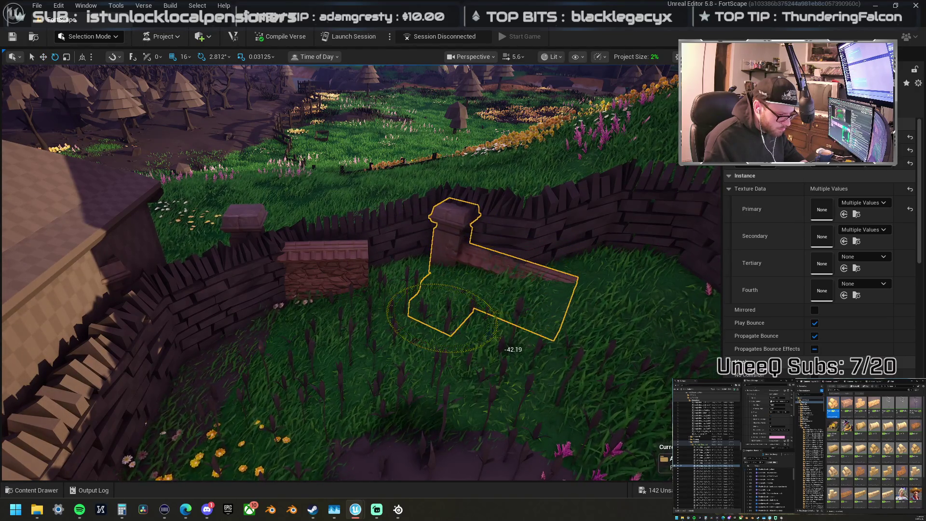
left_click(343, 269)
key("w")
left_click_drag(278, 293, 383, 299)
Step: With surface snapping and local space on, reposition the pillar, slanted wall and wall piece along the wall
left_click(447, 241)
left_click(132, 57)
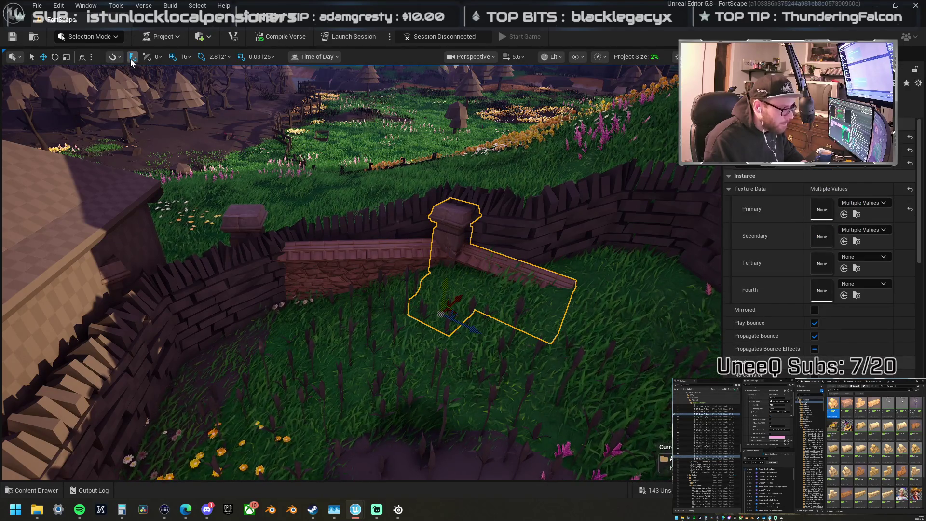
left_click_drag(478, 314, 491, 310)
right_click(490, 310)
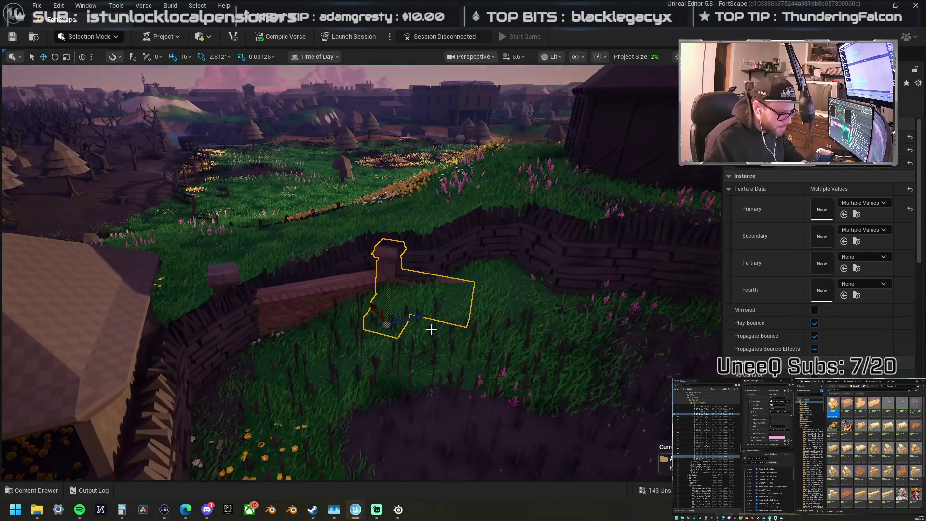
left_click_drag(390, 294, 388, 276)
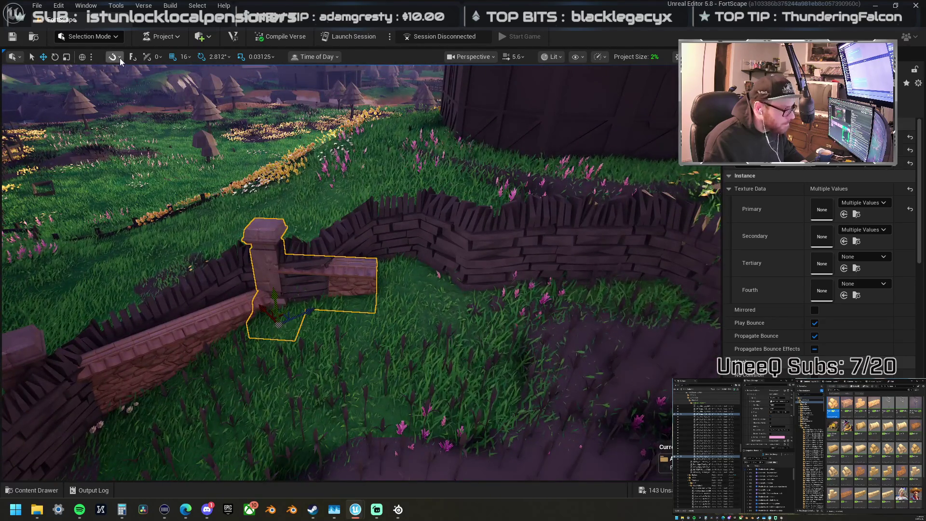
left_click(83, 57)
left_click(349, 273)
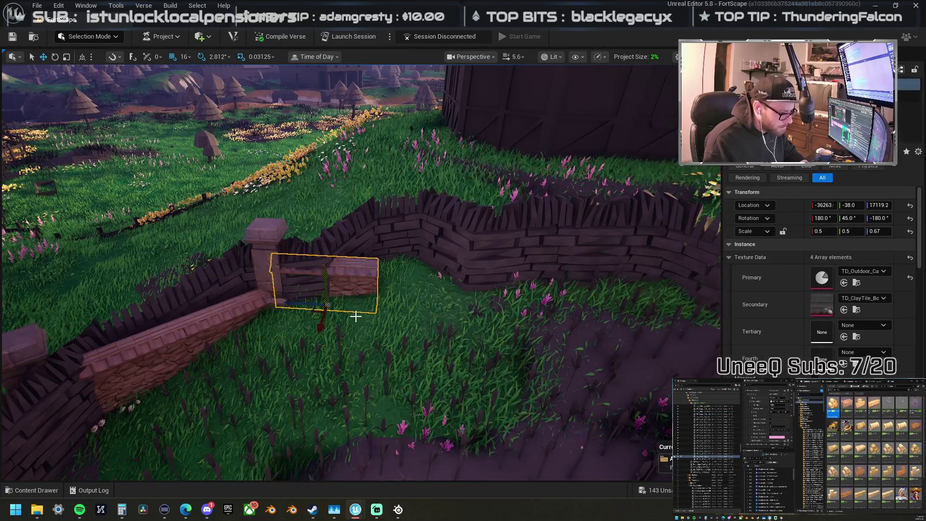
mouse_move(300, 304)
left_mouse_down()
mouse_move(387, 309)
mouse_move(270, 306)
mouse_move(410, 308)
left_mouse_up()
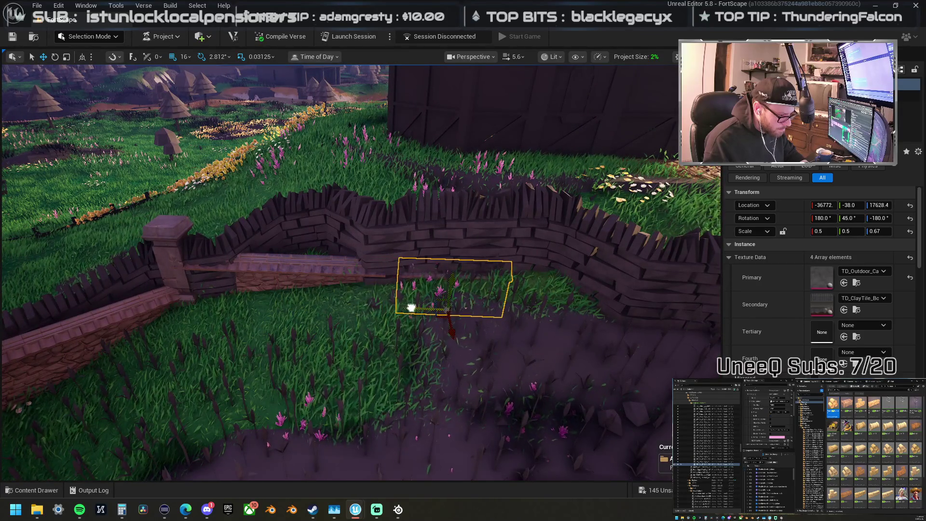
Step: Group the wall pieces with the post, duplicate them to the right, and rotate to follow the curve
left_click(225, 267, "ctrl")
key("ctrl+g")
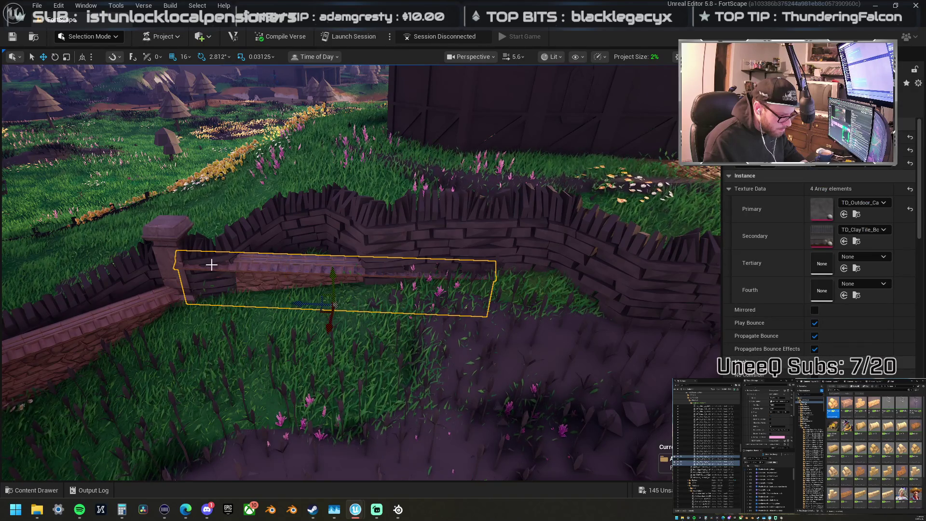
left_click(177, 238, "ctrl")
left_click_drag(233, 320, 462, 329)
left_click_drag(517, 322, 405, 320)
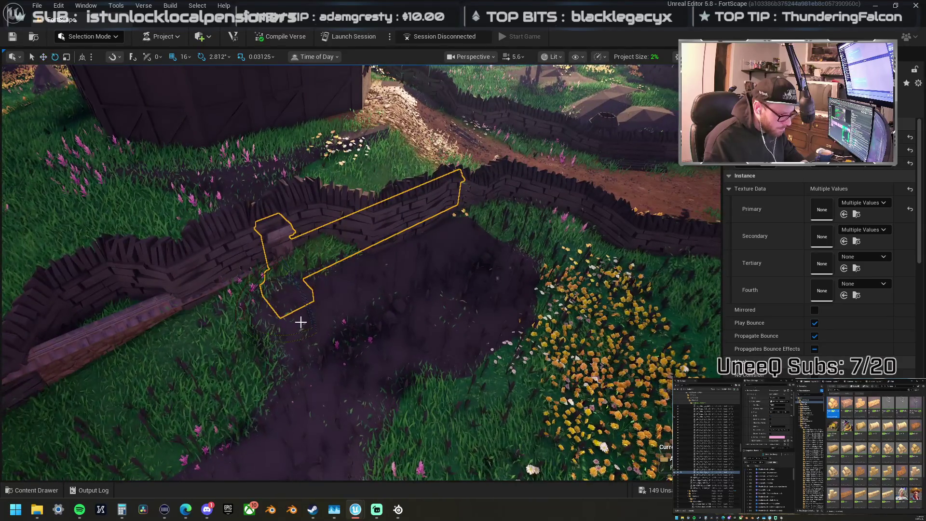
mouse_move(291, 335)
left_mouse_down()
mouse_move(346, 270)
mouse_move(348, 279)
mouse_move(342, 284)
mouse_move(338, 263)
mouse_move(367, 270)
left_mouse_up()
left_click_drag(223, 314, 223, 314)
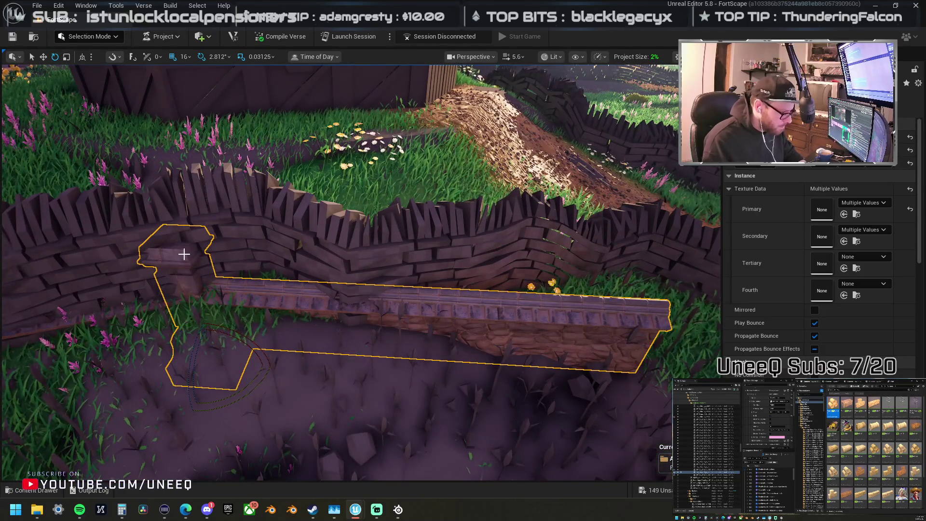
Step: Slide the left pillar on its own to the right along the wall
left_click(191, 256, "ctrl")
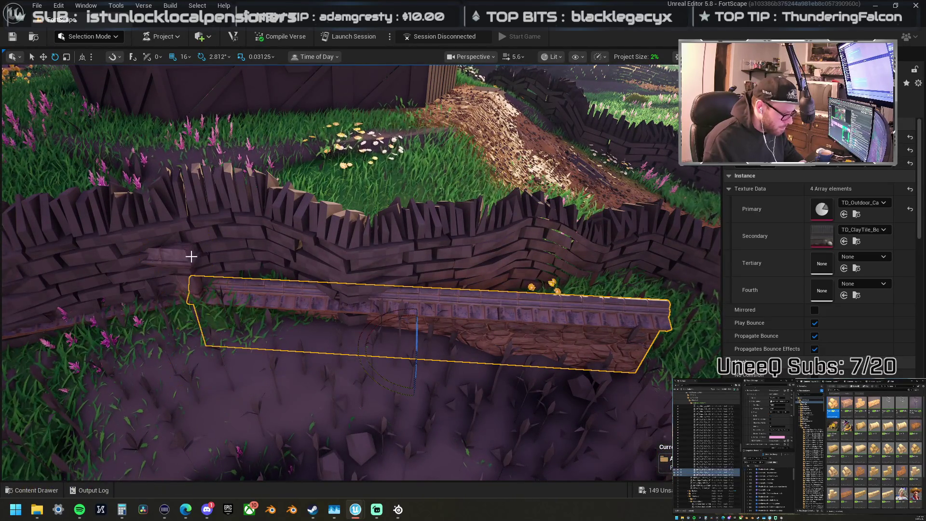
left_click(269, 287, "ctrl")
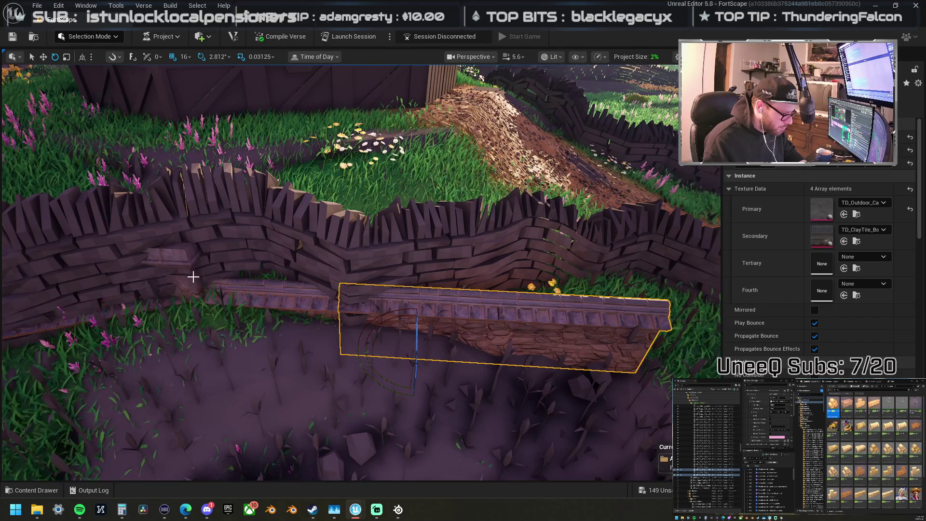
left_click(186, 270)
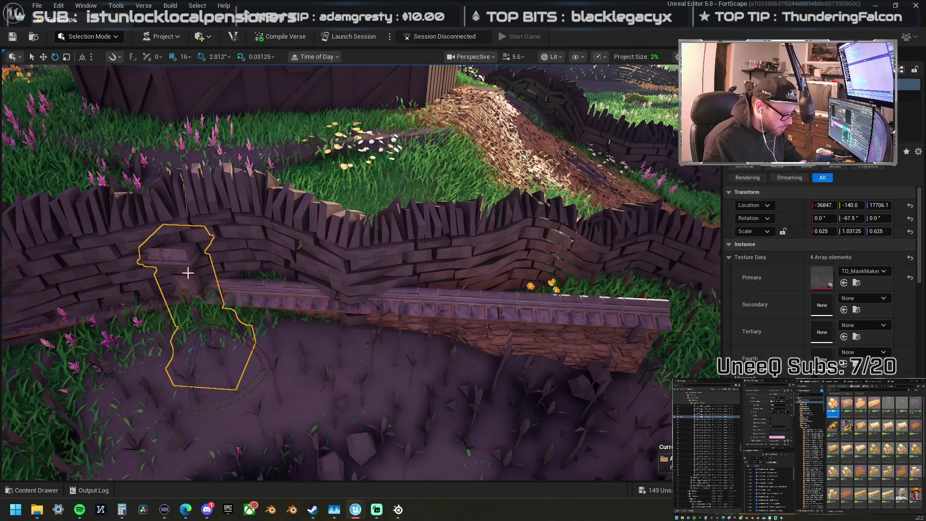
left_click_drag(252, 365, 378, 374)
Step: Rotate the wall segments and pillar about 25 degrees and fly above to check placement
left_click(415, 310)
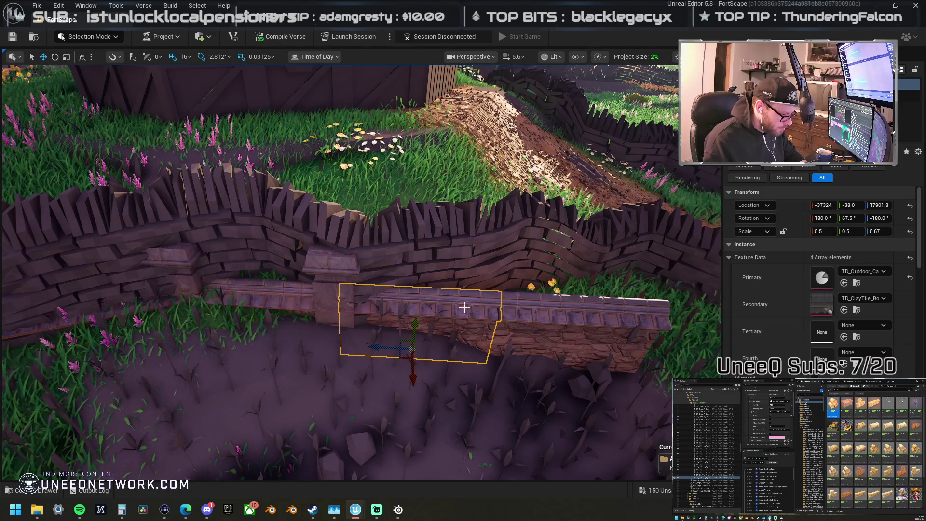
left_click(536, 304, "ctrl")
left_click(360, 368, "ctrl")
mouse_move(356, 402)
left_mouse_down()
mouse_move(413, 368)
mouse_move(391, 356)
left_mouse_up()
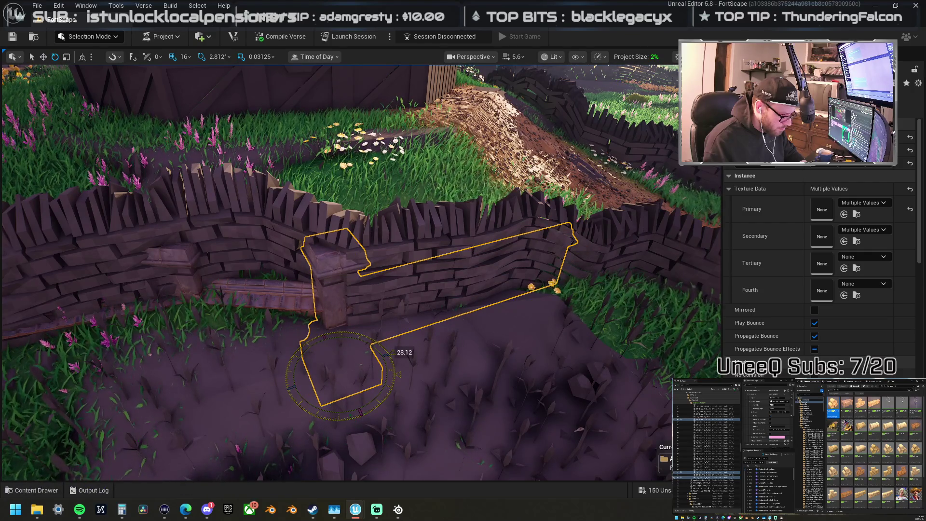
left_click_drag(370, 260, 370, 260)
left_click_drag(292, 260, 292, 260)
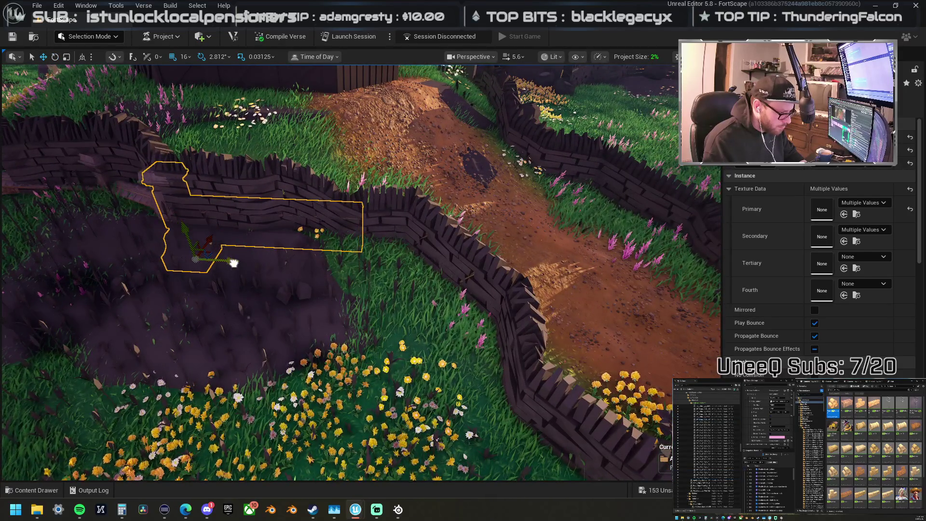
Step: Slide the wall section along the old wall and turn it about 28 degrees against the fence
left_click_drag(233, 263, 382, 279)
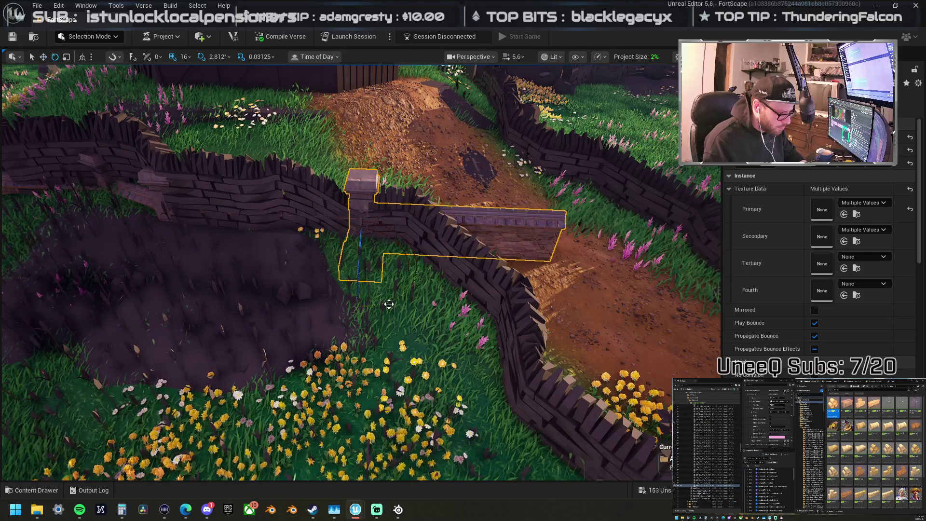
left_click_drag(370, 261, 370, 261)
left_click_drag(338, 286, 338, 286)
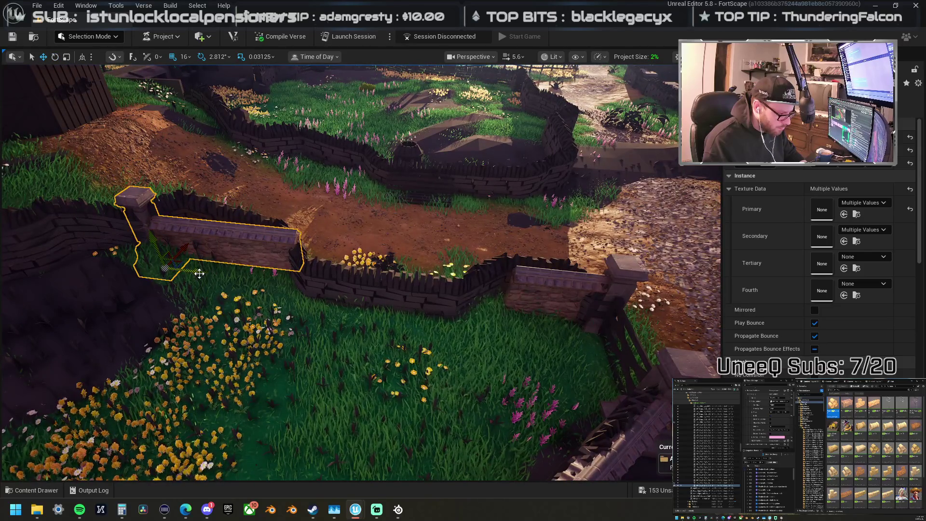
left_click_drag(196, 273, 287, 288)
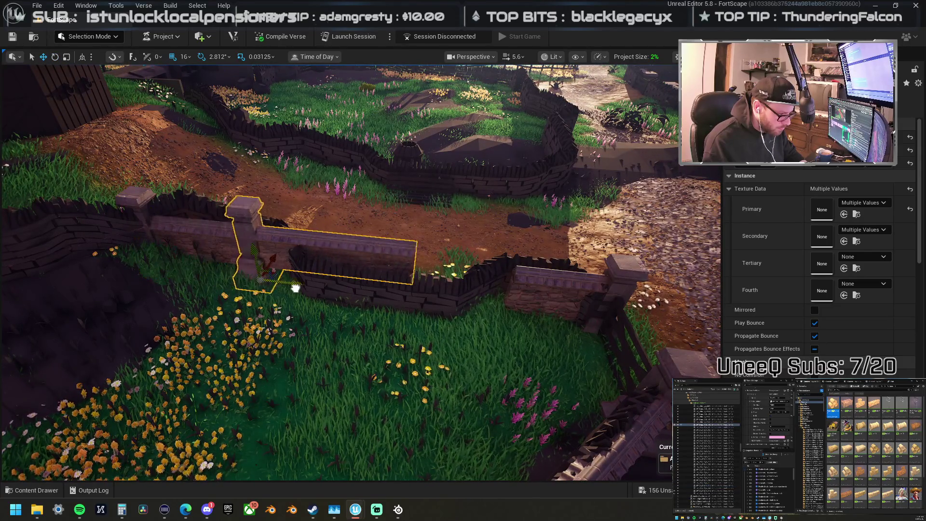
key("f")
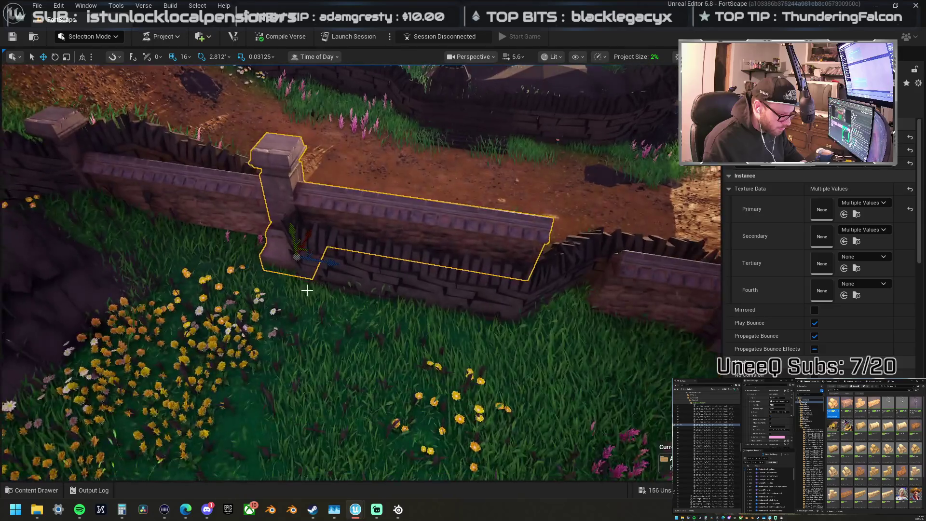
key("e")
mouse_move(333, 274)
left_mouse_down()
mouse_move(347, 292)
mouse_move(309, 270)
mouse_move(270, 270)
left_mouse_up()
left_click_drag(317, 236, 317, 236)
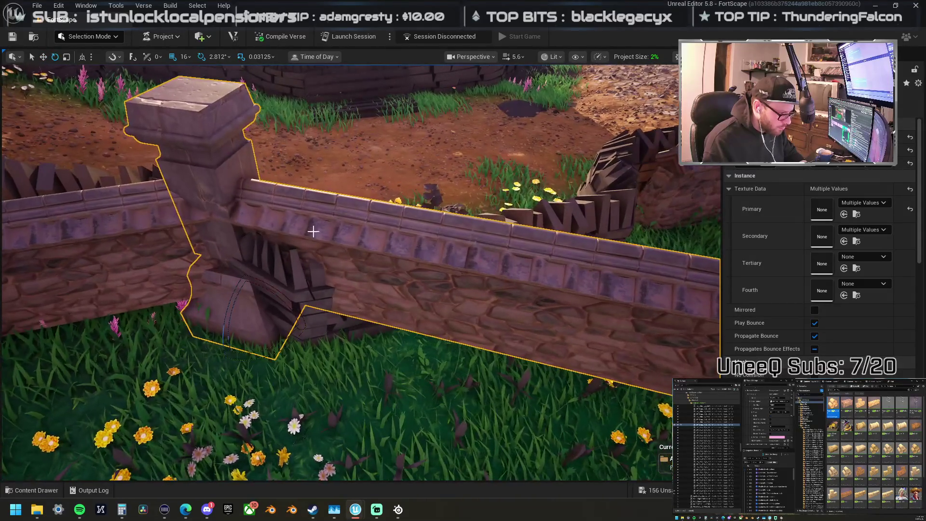
scroll(289, 214, "down", 5)
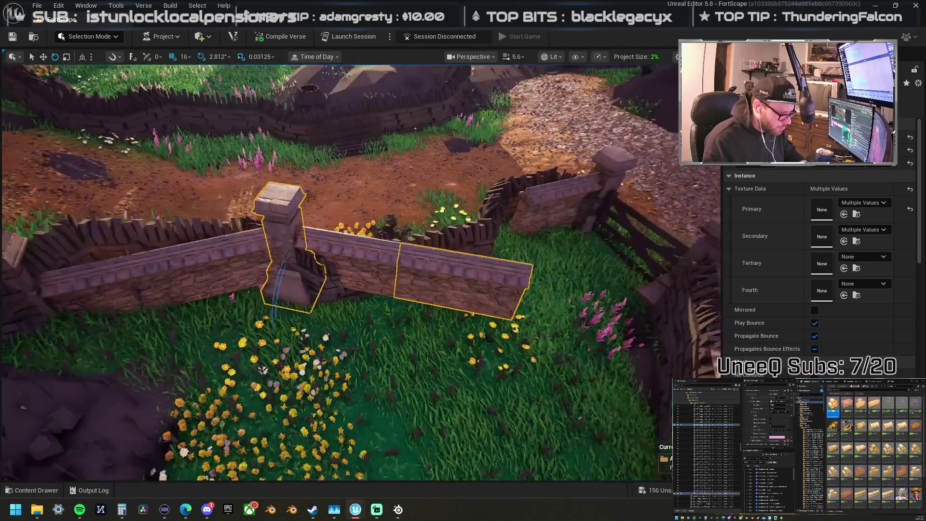
Step: Duplicate the pillar further along and swing the wall section and new pillar around it
left_click(297, 218)
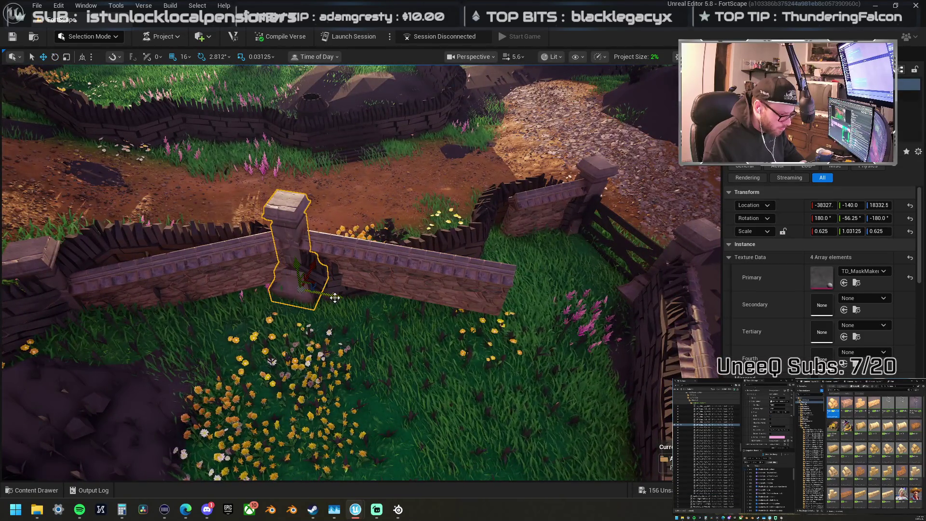
left_click_drag(337, 298, 422, 316)
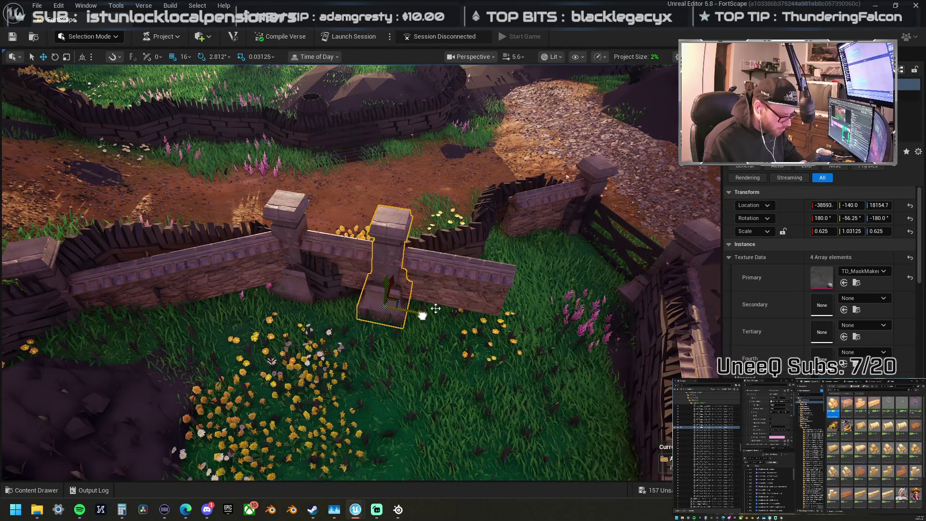
left_click(396, 279)
left_click(392, 323, "ctrl")
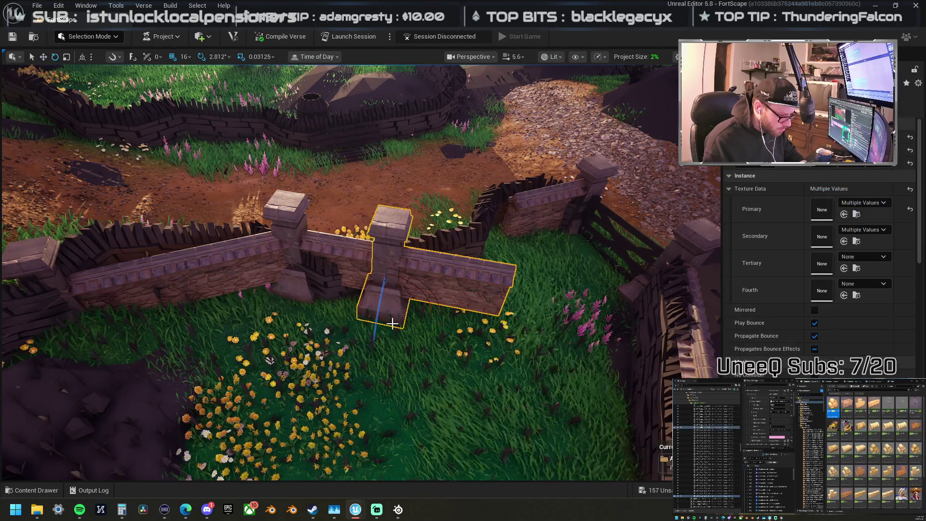
mouse_move(399, 350)
left_mouse_down()
mouse_move(450, 309)
mouse_move(443, 284)
left_mouse_up()
mouse_move(403, 351)
left_mouse_down()
mouse_move(330, 293)
mouse_move(472, 293)
left_mouse_up()
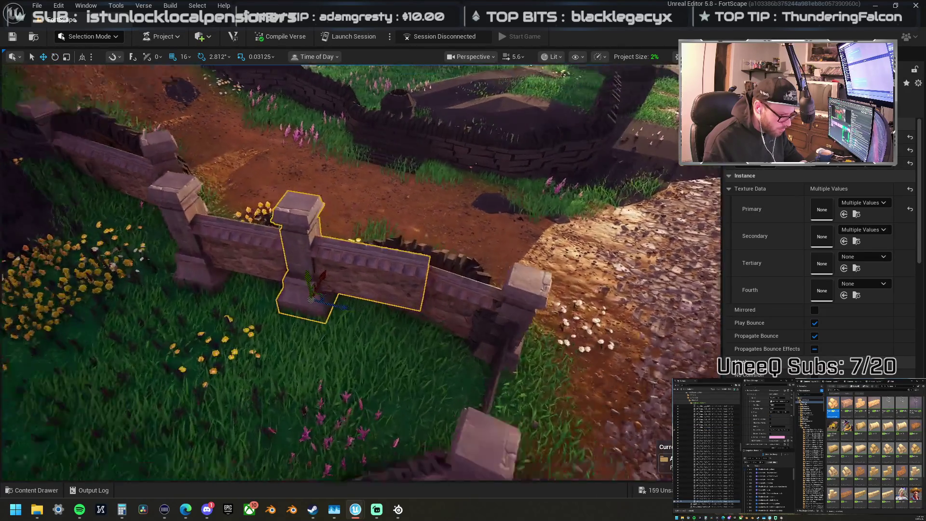
left_click_drag(365, 307, 365, 306)
Step: Turn the wall and pillar another 11.25 degrees, then check the pillar and deselect
key("e")
mouse_move(329, 352)
left_mouse_down()
mouse_move(359, 311)
mouse_move(357, 318)
mouse_move(320, 307)
left_mouse_up()
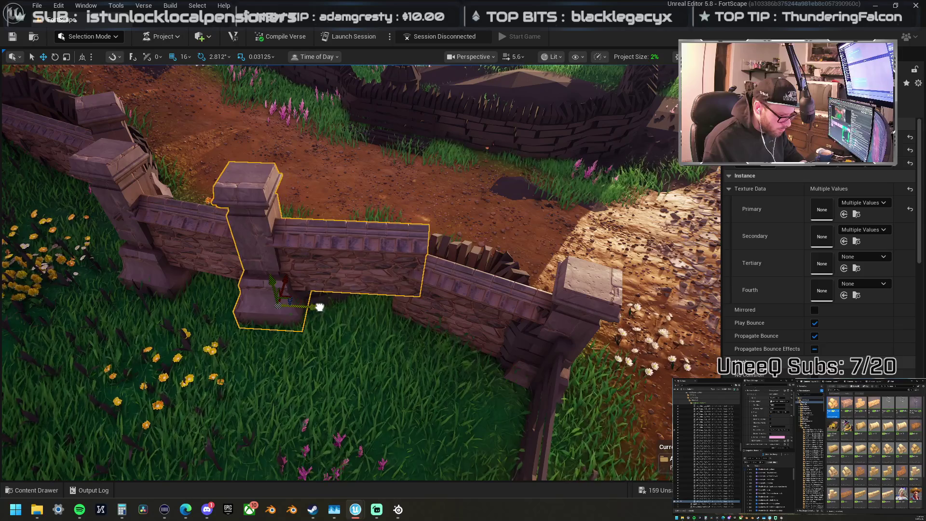
left_click(262, 221)
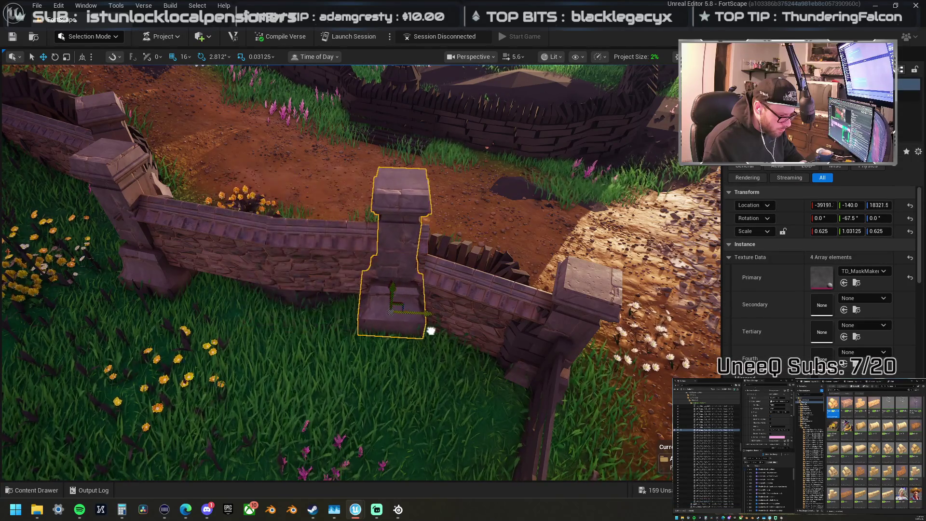
mouse_move(450, 330)
left_mouse_down()
mouse_move(404, 322)
mouse_move(370, 341)
left_mouse_up()
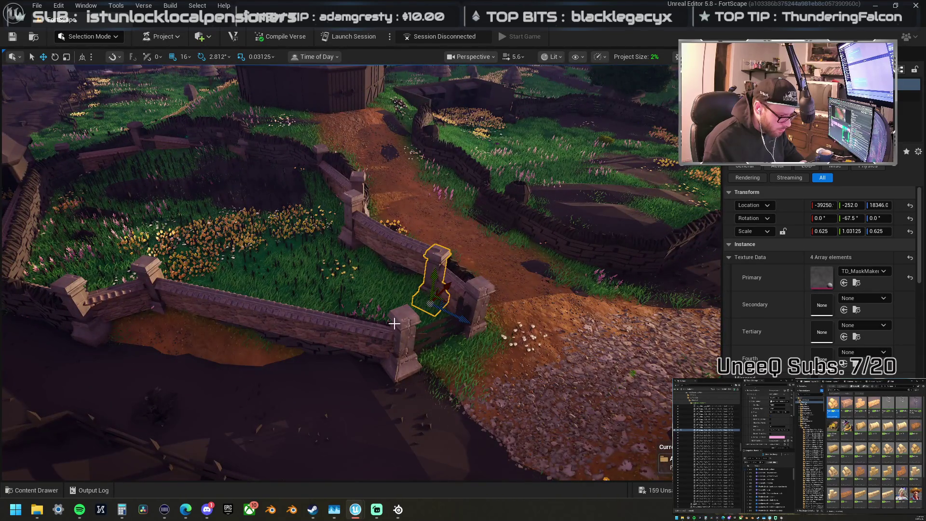
left_click(377, 322)
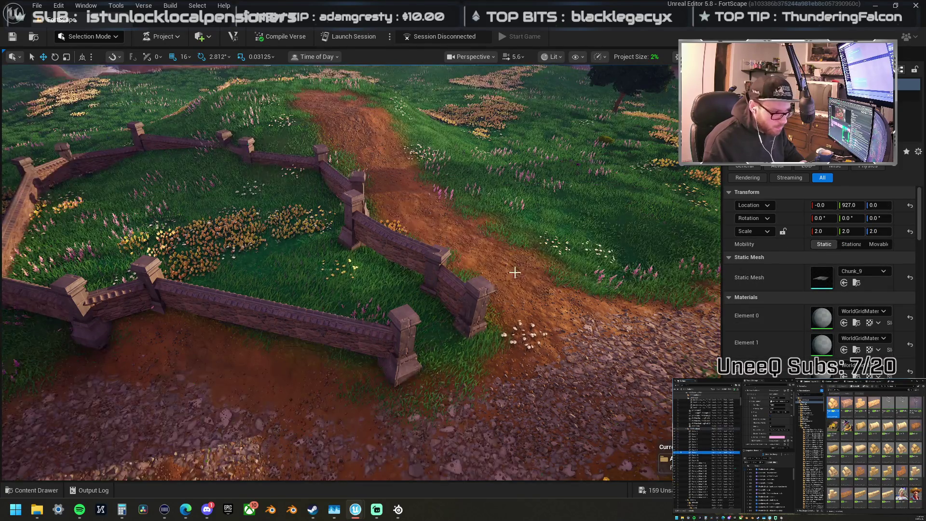
Step: Select the stone pillar by the path and all pillars of the same kind
left_click_drag(515, 273, 518, 280)
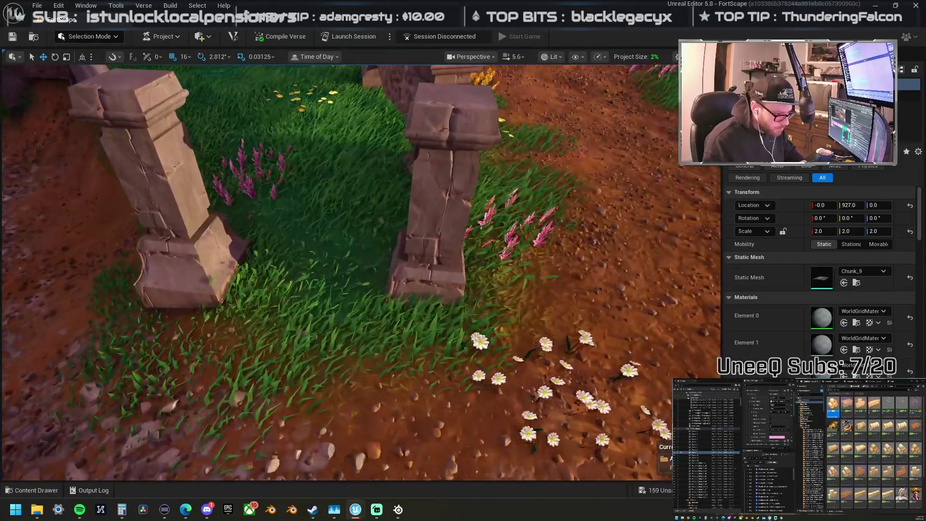
left_click(458, 223)
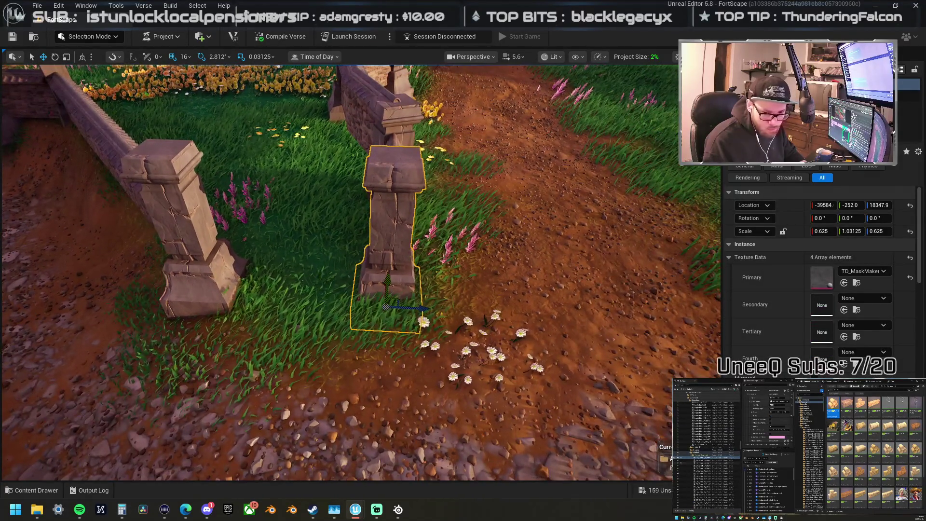
key("shift+e")
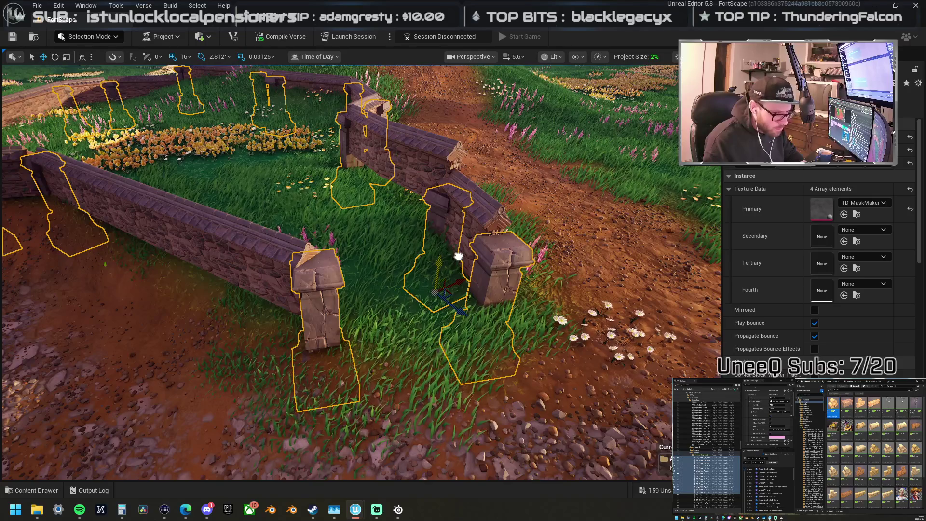
scroll(458, 256, "down", 5)
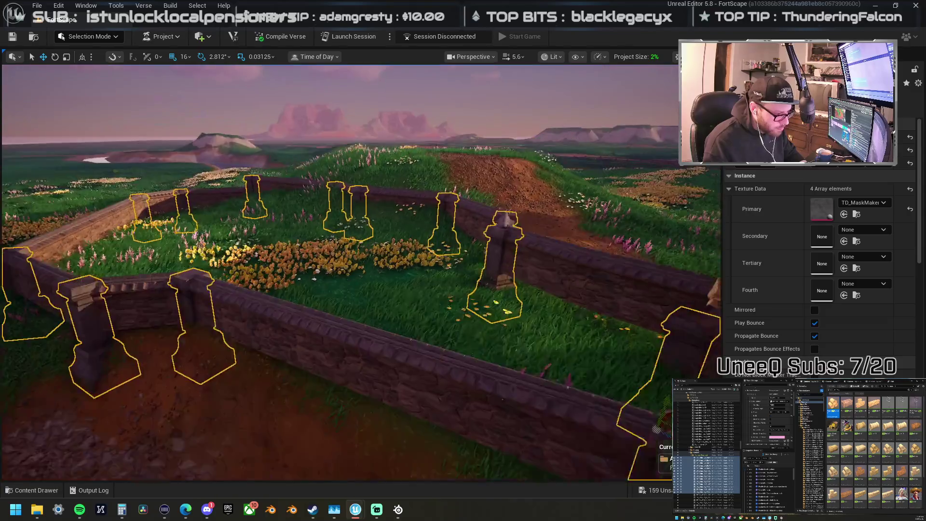
scroll(453, 253, "up", 5)
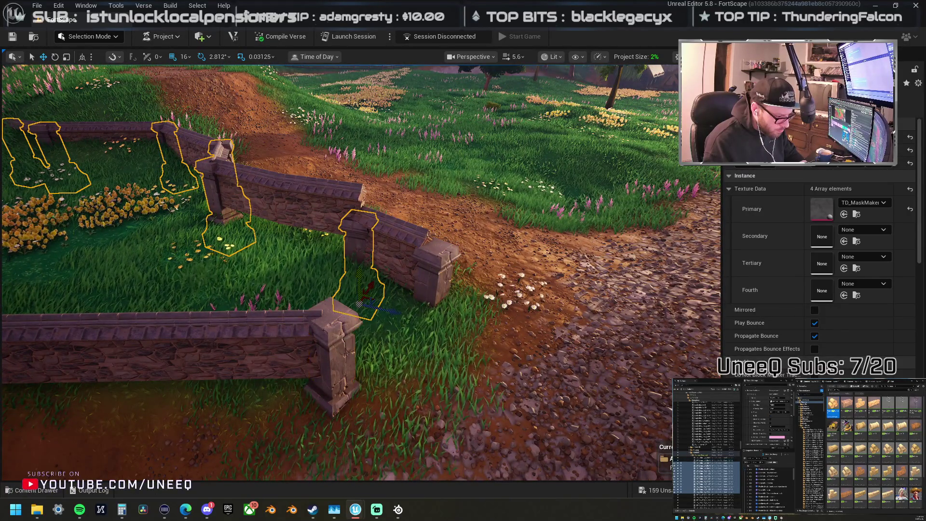
scroll(348, 339, "down", 5)
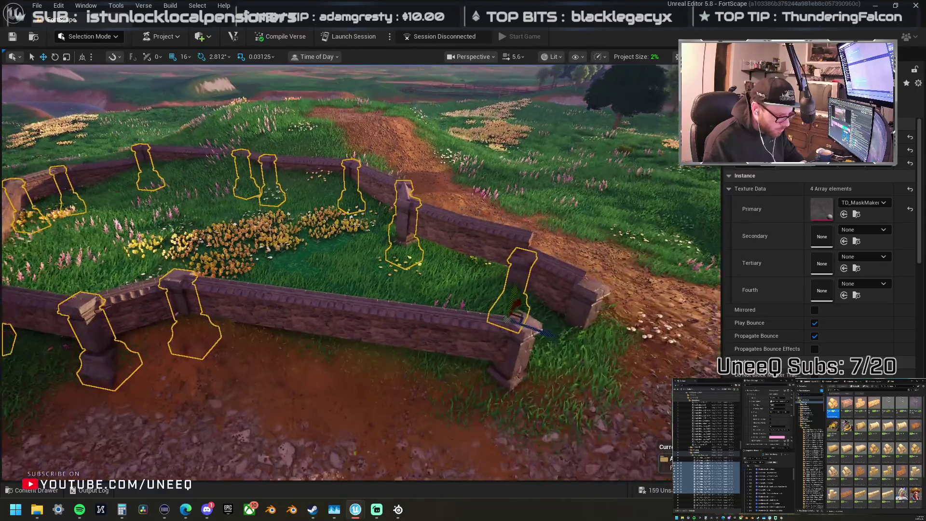
scroll(360, 272, "up", 5)
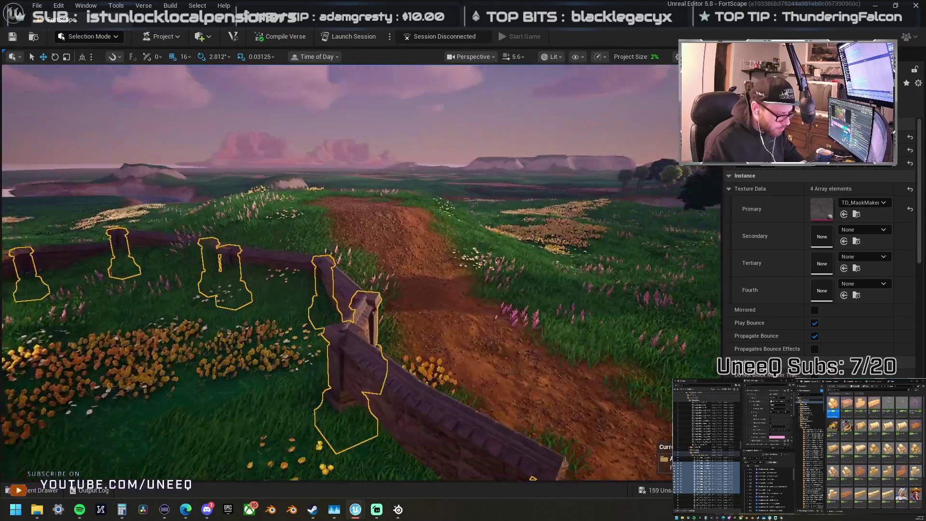
Step: Inspect the fence by selecting a wall section, the diagonal wall and the end pillar
left_click(353, 311)
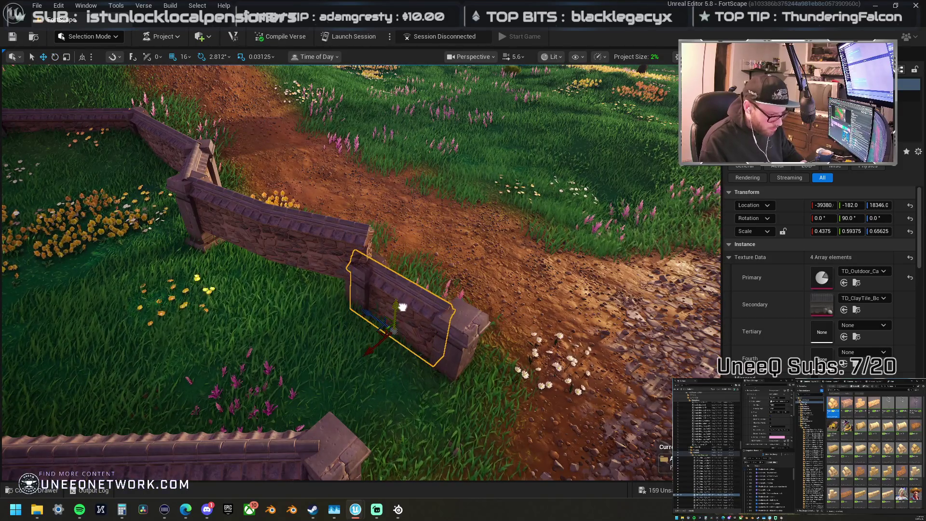
mouse_move(402, 313)
left_mouse_down()
mouse_move(382, 271)
mouse_move(387, 242)
left_mouse_up()
left_click(387, 243)
mouse_move(497, 122)
left_mouse_down()
mouse_move(175, 115)
mouse_move(227, 159)
mouse_move(203, 178)
left_mouse_up()
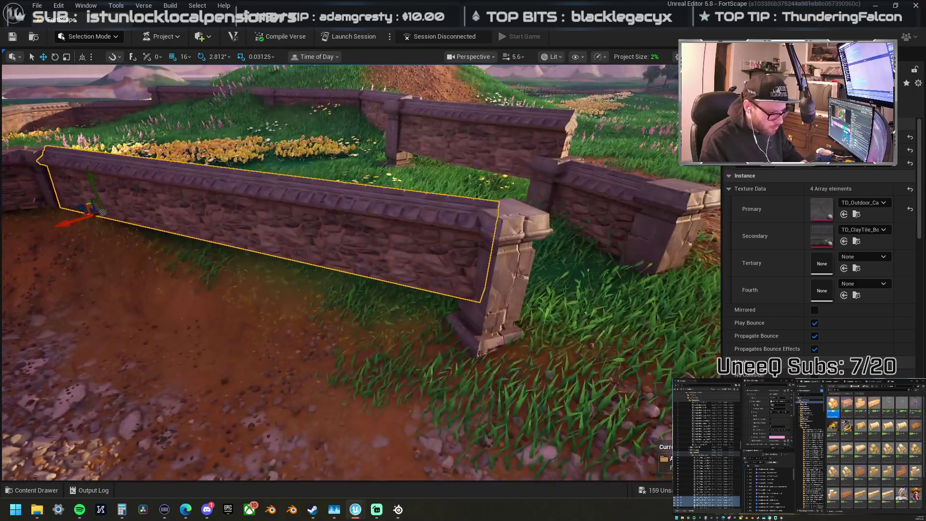
left_click(502, 284)
mouse_move(208, 216)
left_mouse_down()
mouse_move(241, 241)
mouse_move(208, 216)
left_mouse_up()
Step: Lower the long continuous wall section slightly into the ground
left_click(124, 206)
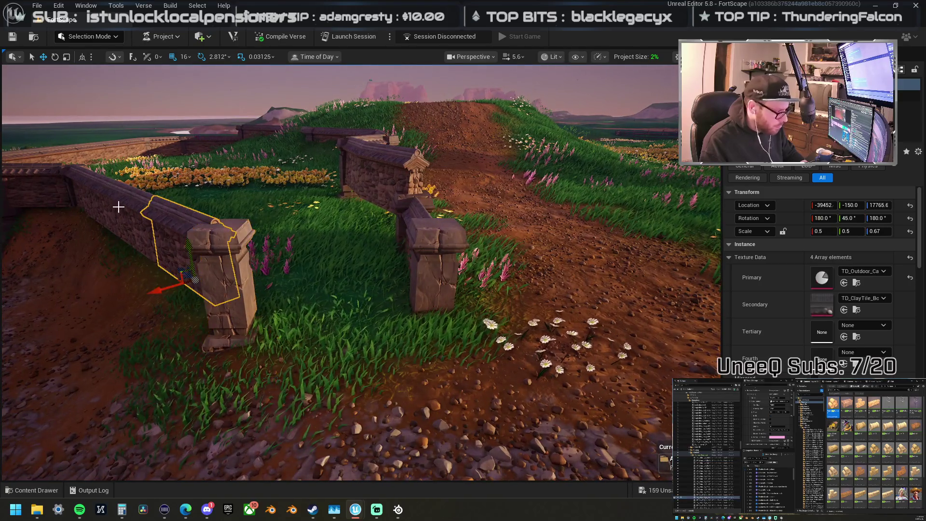
left_click(101, 193, "ctrl")
left_click(137, 209)
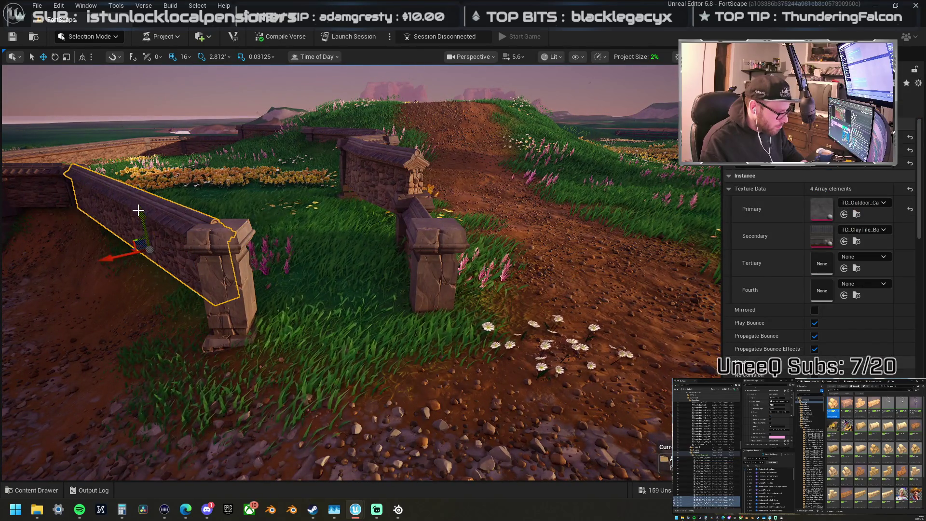
left_click_drag(148, 219, 145, 222)
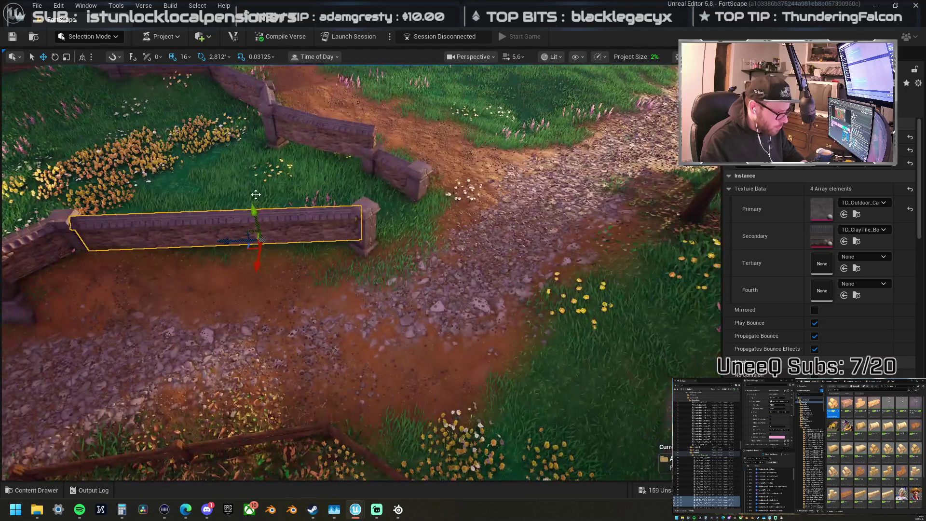
left_click(199, 172)
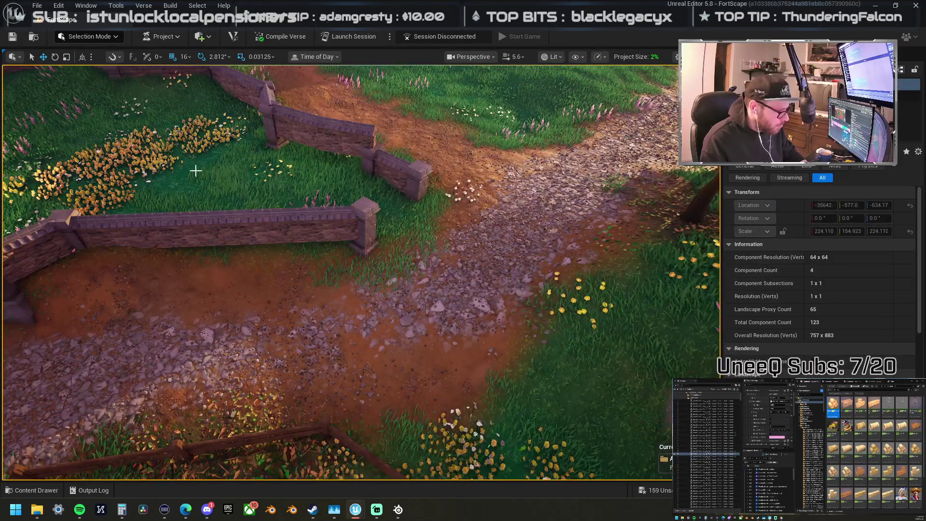
Step: In Landscape mode, use the Sculpt Flatten tool to level the ground and smooth the dip along the wall base
left_click(82, 37)
left_click(93, 63)
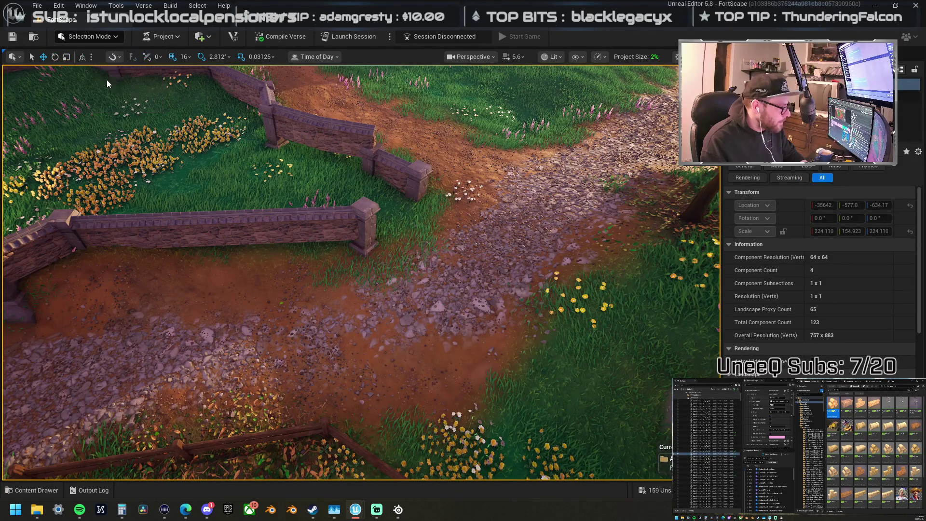
left_click(113, 61)
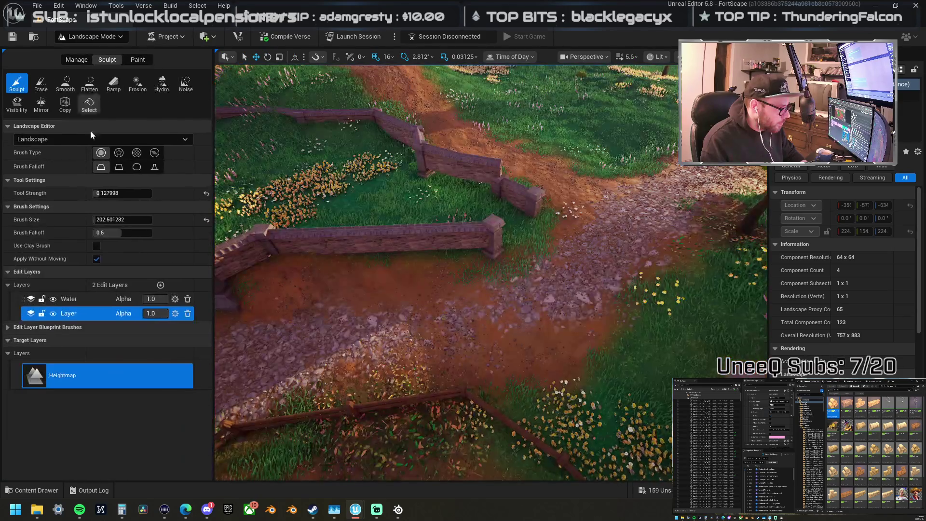
left_click(89, 82)
mouse_move(269, 180)
left_mouse_down()
mouse_move(294, 192)
mouse_move(333, 193)
mouse_move(362, 222)
mouse_move(446, 245)
mouse_move(496, 237)
mouse_move(424, 244)
mouse_move(460, 221)
mouse_move(531, 218)
mouse_move(373, 218)
mouse_move(299, 235)
mouse_move(419, 246)
mouse_move(352, 261)
mouse_move(462, 261)
left_mouse_up()
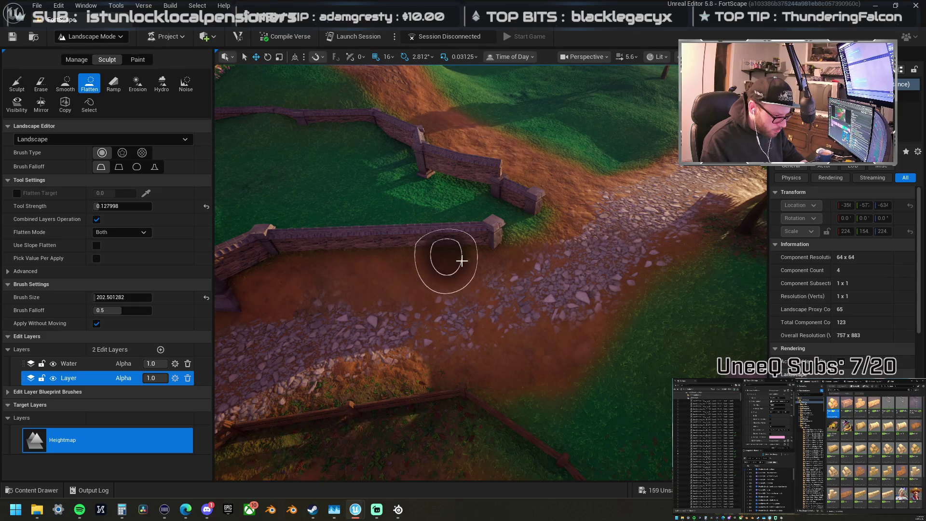
scroll(352, 252, "down", 6)
scroll(434, 257, "up", 3)
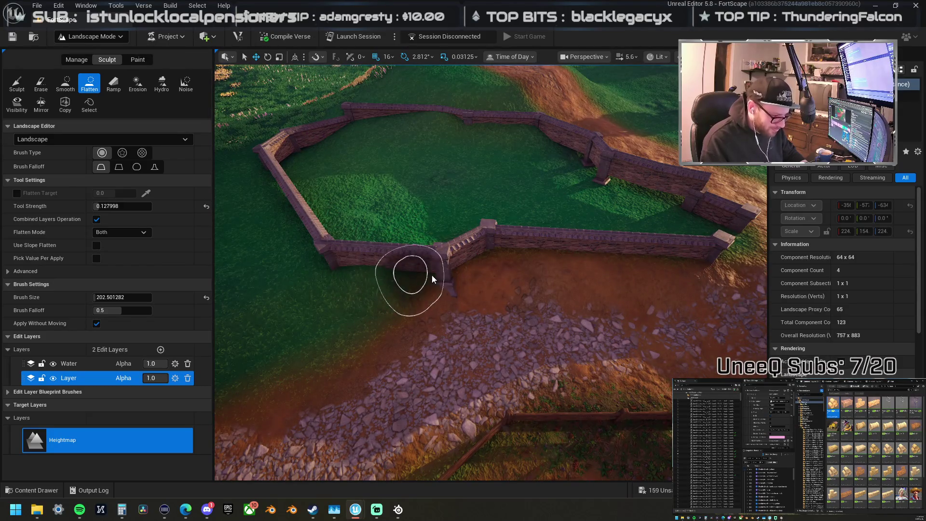
mouse_move(466, 272)
left_mouse_down()
mouse_move(429, 275)
mouse_move(496, 252)
mouse_move(395, 269)
mouse_move(332, 252)
left_mouse_up()
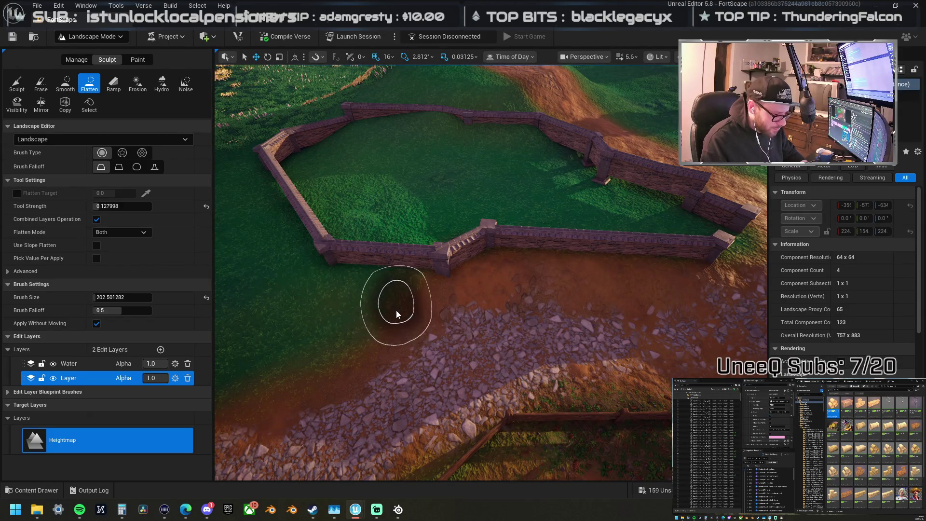
Step: Look over the flattened enclosure and return to Selection Mode
key("w")
key("w")
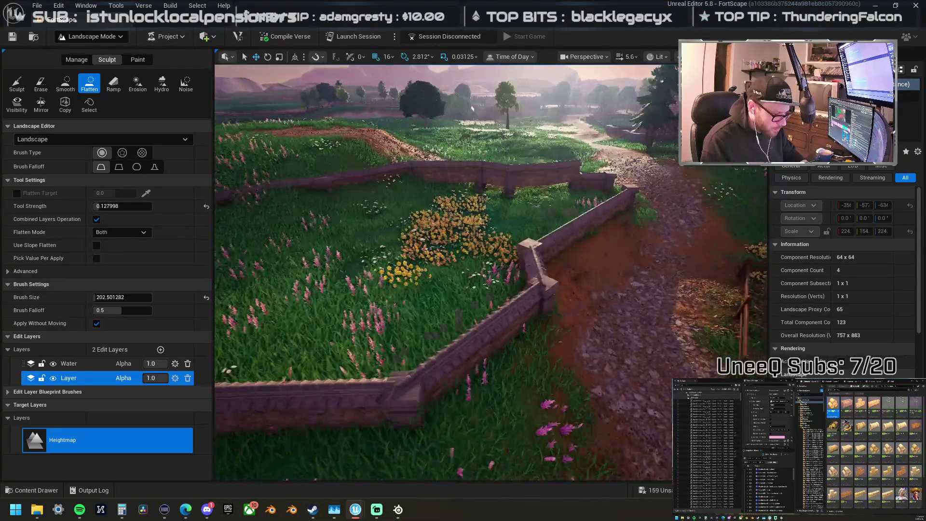
key("w")
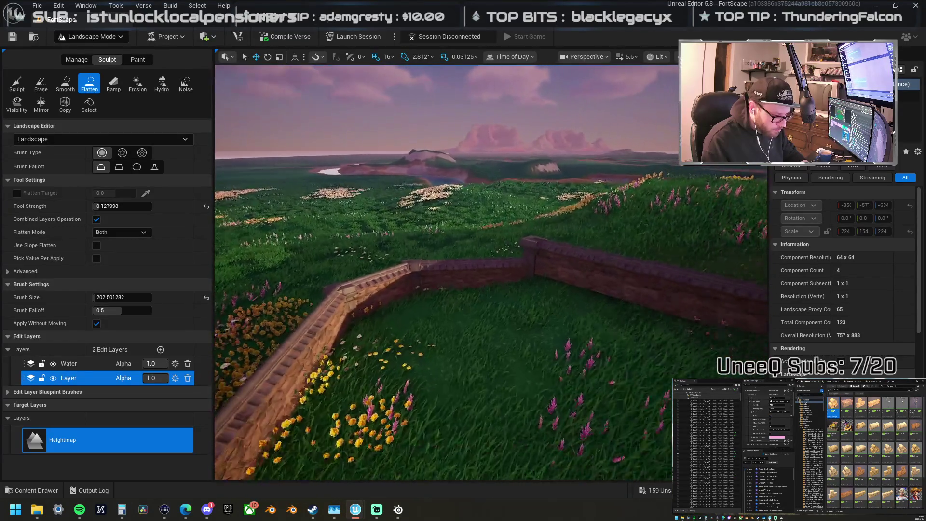
left_click(91, 37)
left_click(84, 46)
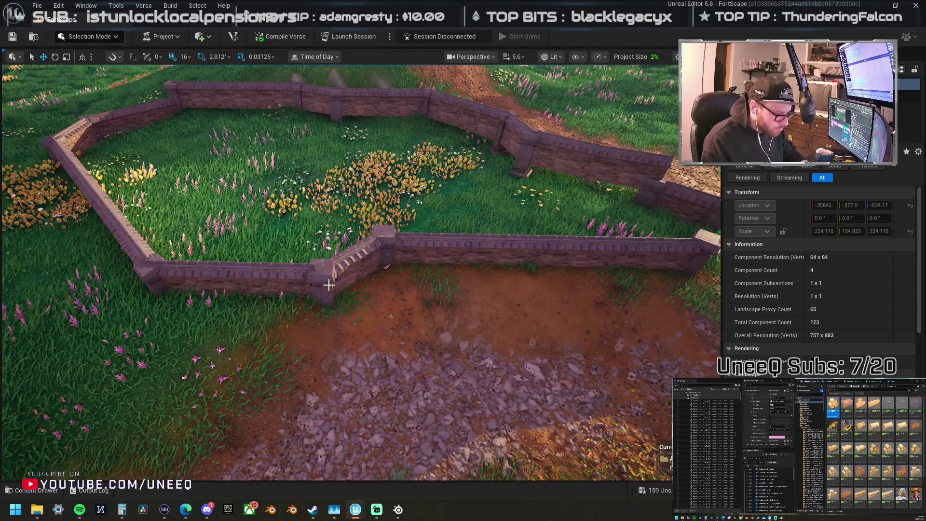
Step: Nudge the wall corner piece and left wall segments into place
left_click(345, 270)
left_click(181, 271, "ctrl")
left_click_drag(190, 266, 195, 270)
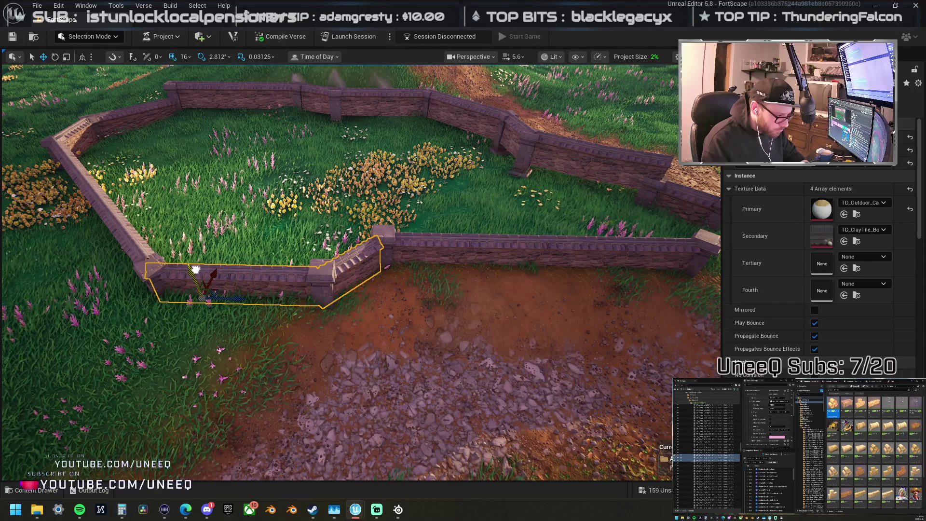
left_click_drag(136, 247, 355, 275)
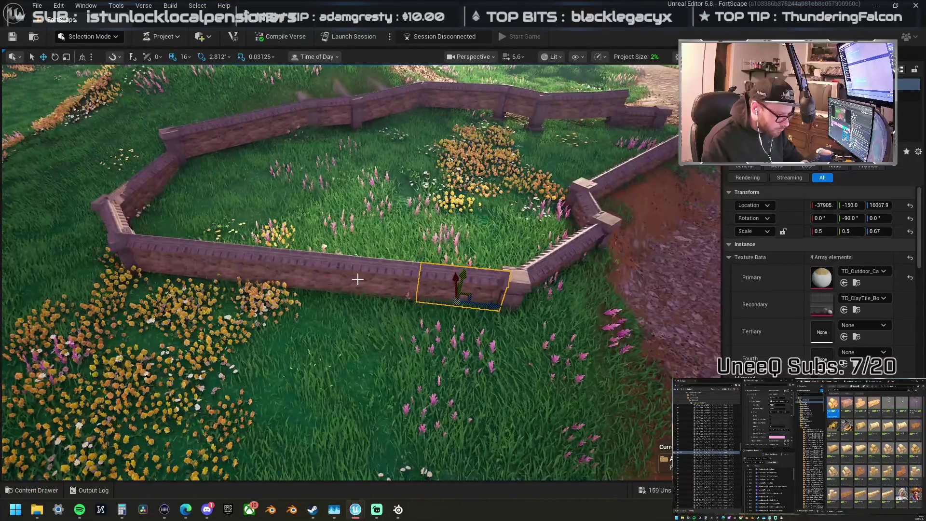
left_click(156, 238, "ctrl")
left_click_drag(156, 238, 203, 311)
Step: Shift the front wall segment slightly along Y and raise the longer segment beside it
left_click(288, 304)
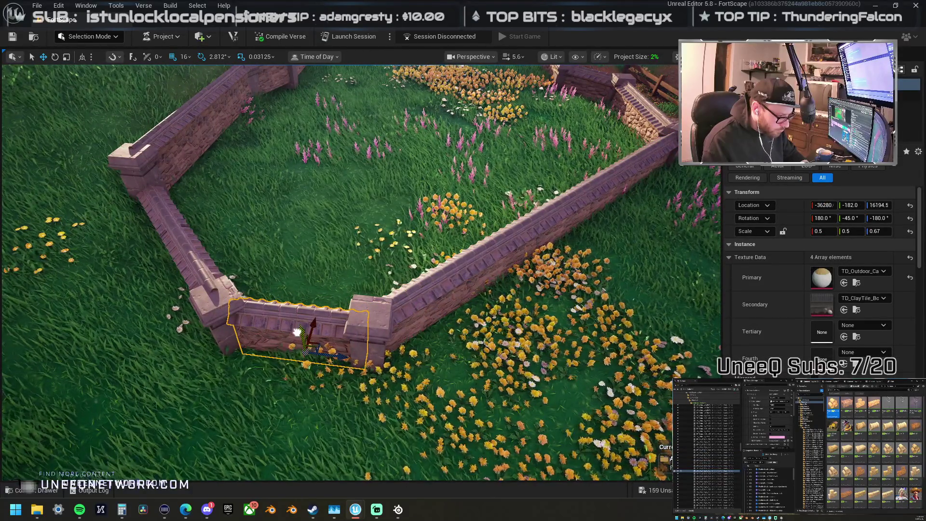
left_click_drag(278, 325, 285, 327)
left_click_drag(433, 333, 372, 331)
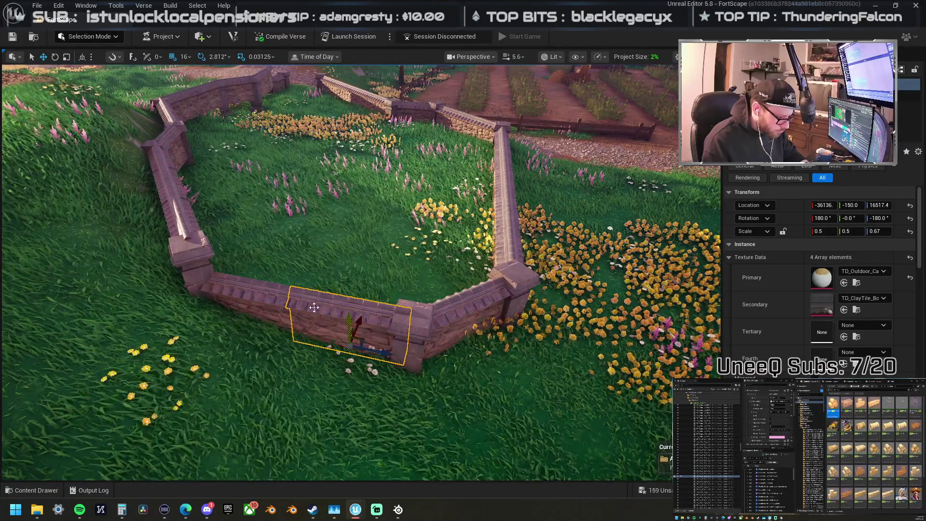
left_click(248, 297)
left_click_drag(244, 287, 244, 285)
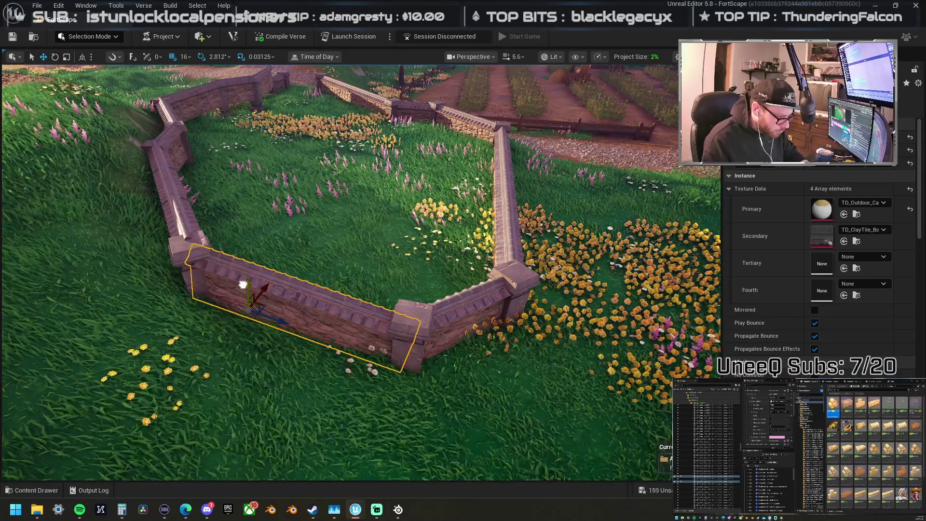
mouse_move(243, 284)
left_mouse_down()
mouse_move(203, 297)
mouse_move(273, 288)
left_mouse_up()
Step: Frame and inspect the remaining wall segments one by one for alignment
left_click(299, 283)
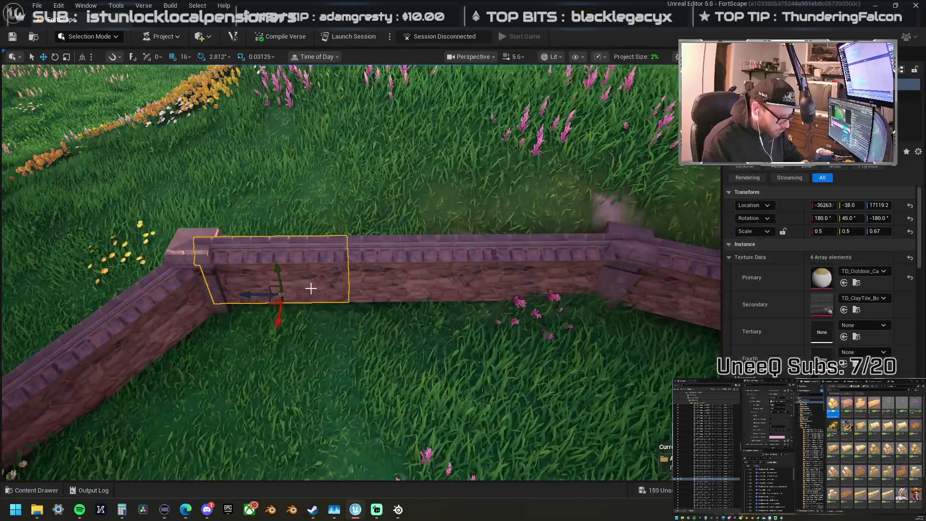
key("f")
left_click_drag(545, 273, 552, 273)
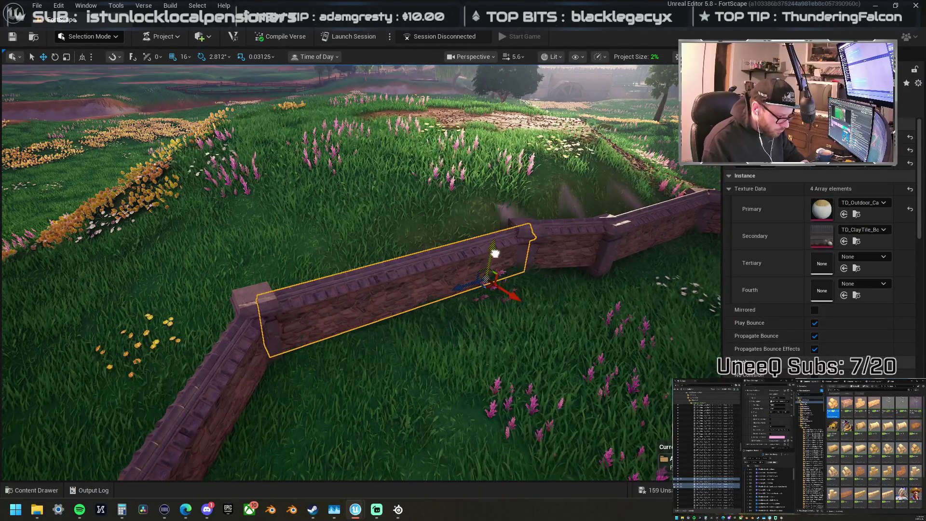
left_click_drag(552, 274, 566, 273)
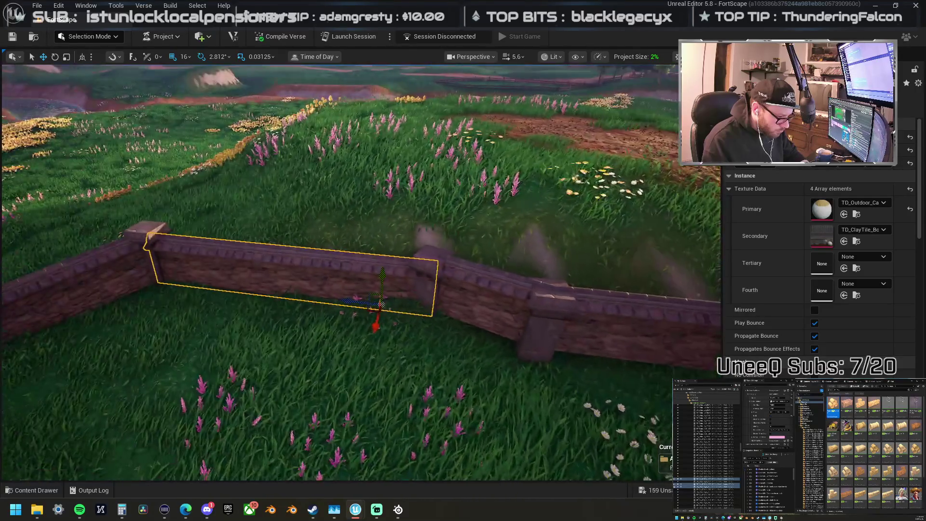
left_click(486, 303)
key("f")
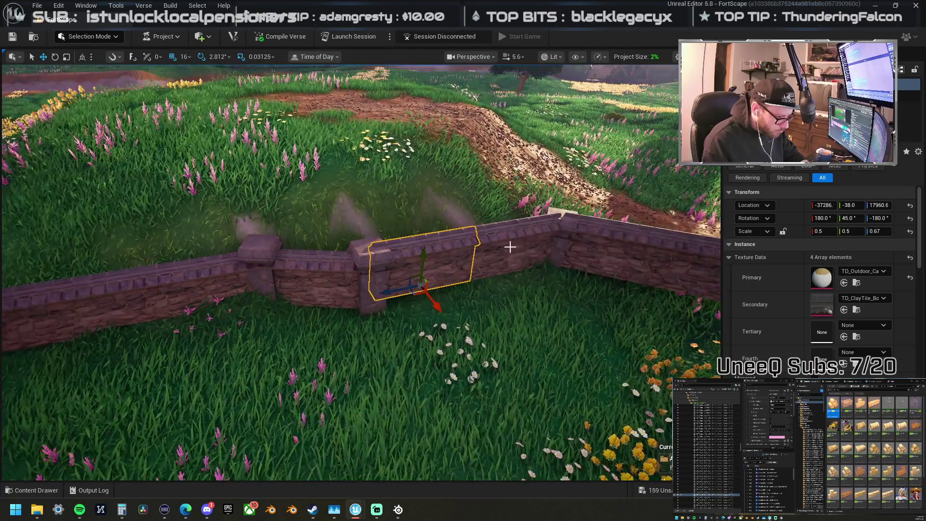
left_click(483, 245)
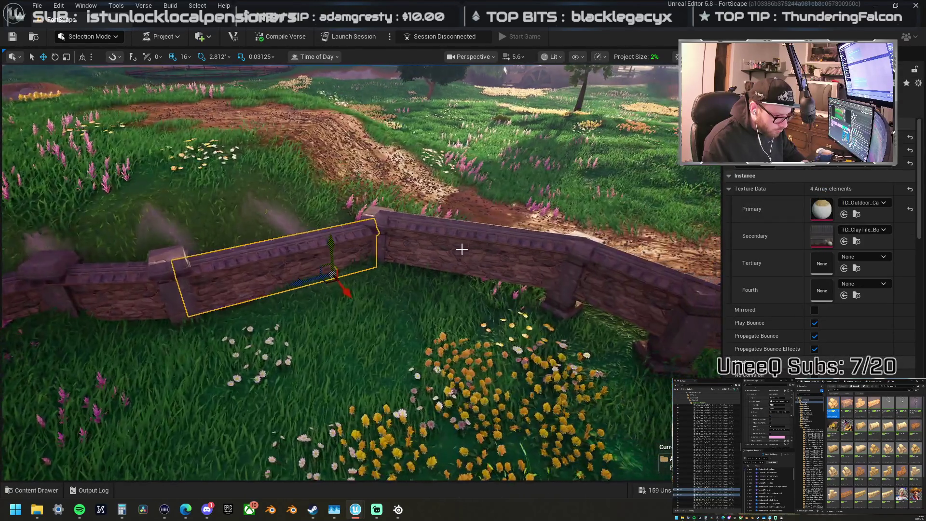
left_click(475, 253)
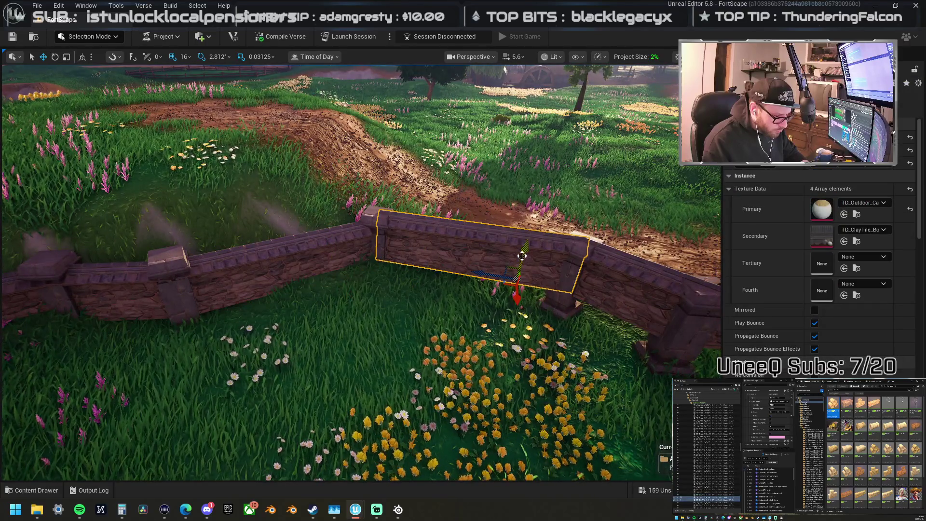
left_click_drag(527, 259, 526, 259)
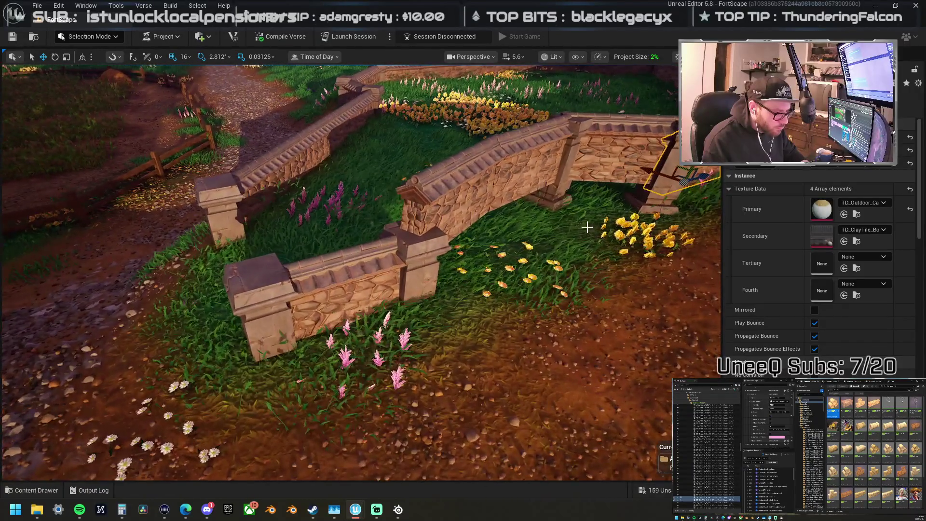
left_click(512, 171)
left_click_drag(512, 166, 374, 241)
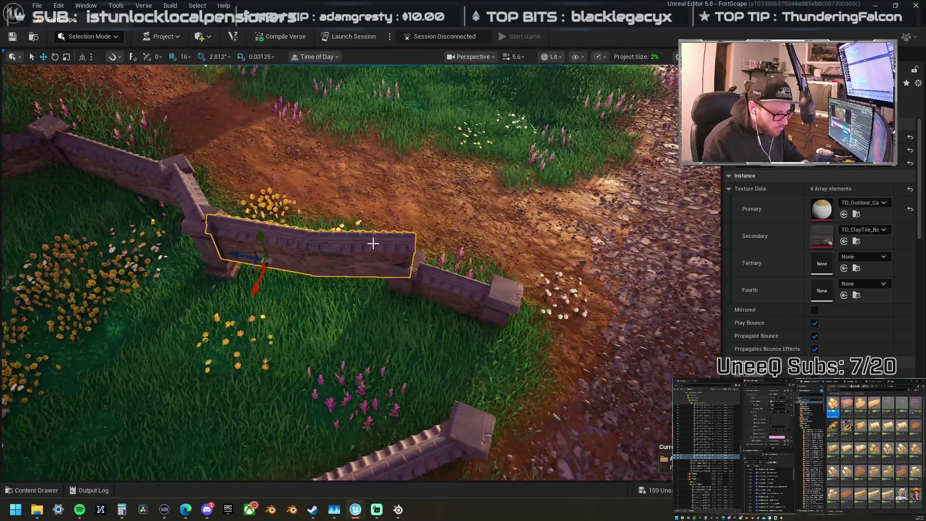
Step: Undo the last wall move and delete the angled wall pieces
left_click(374, 246)
key("ctrl+z")
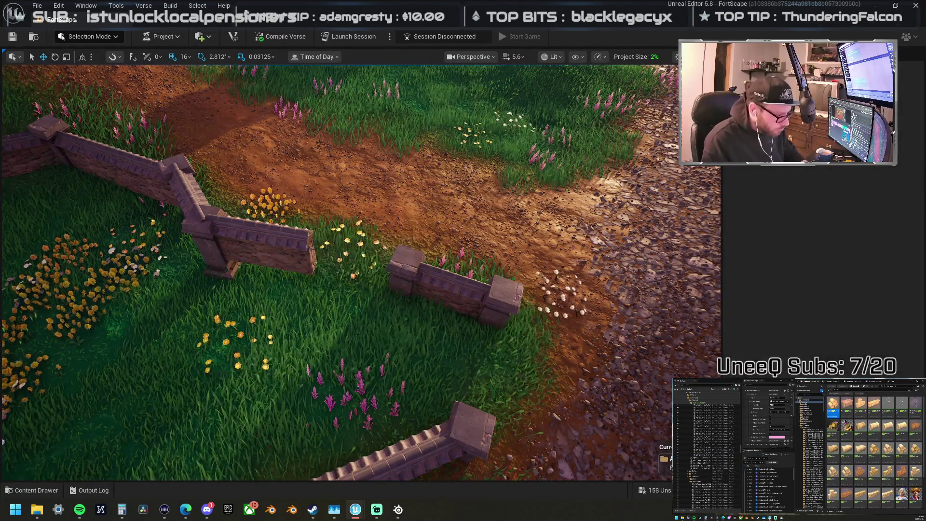
left_click(213, 261, "ctrl")
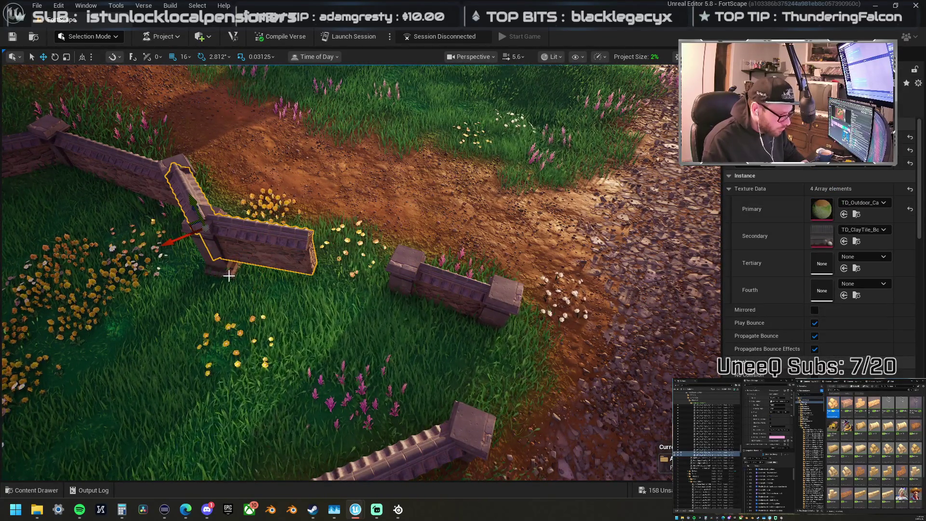
left_click(229, 276)
left_click(227, 263)
left_click(225, 264, "ctrl")
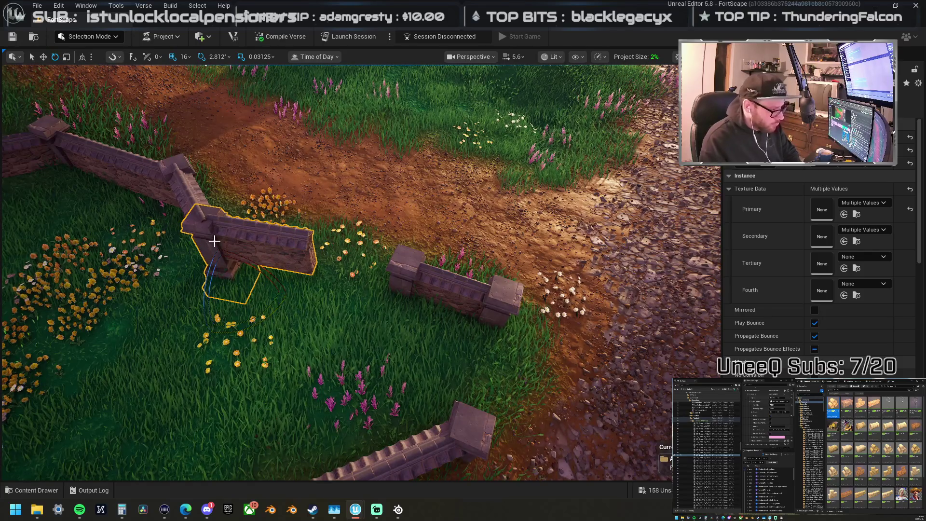
key("Delete")
key("ctrl+z")
key("Delete")
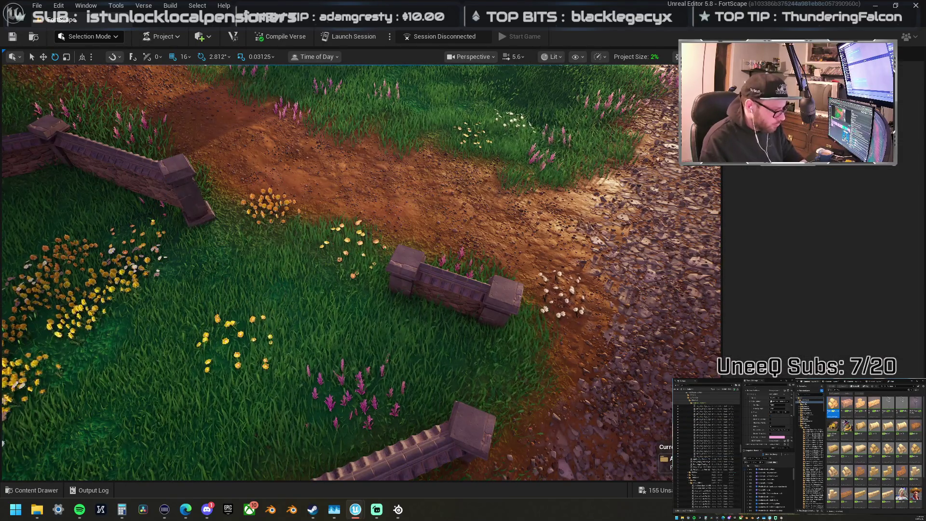
Step: Delete the leftover pillar, then Alt-drag a copy of the end pillar and long wall rightward
left_click(157, 182)
key("Delete")
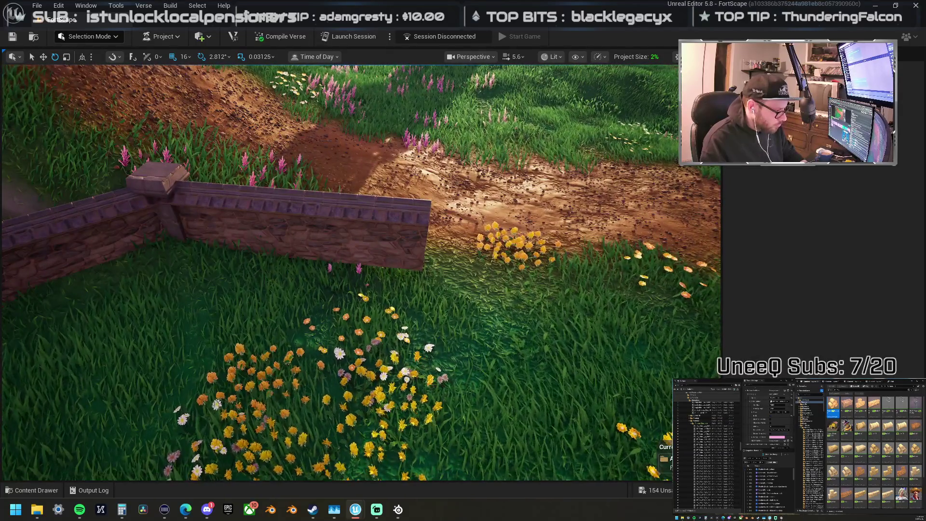
left_click(195, 216)
left_click(355, 249, "ctrl")
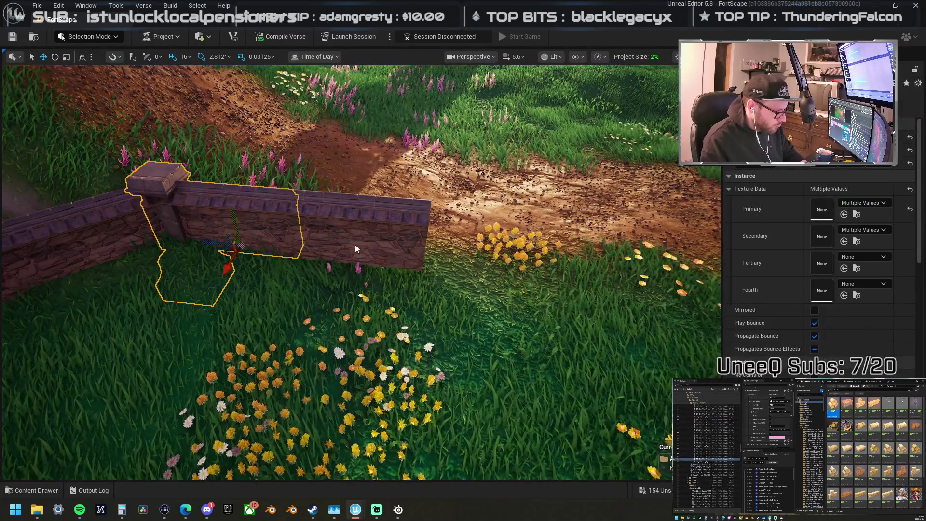
mouse_move(329, 254)
left_mouse_down("alt")
mouse_move(602, 296)
mouse_move(298, 272)
mouse_move(155, 291)
mouse_move(471, 267)
left_mouse_up("alt")
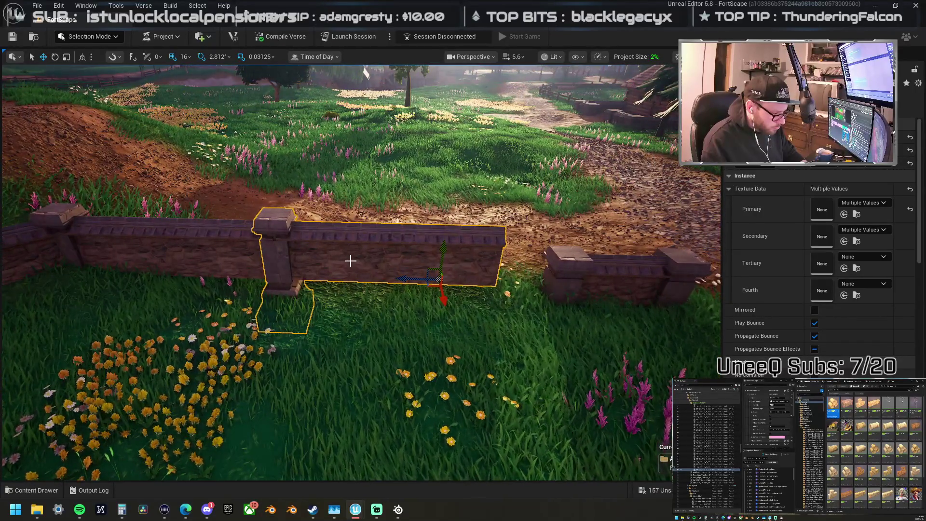
Step: Frame the wall section and delete the stone post beside it
left_click(371, 260)
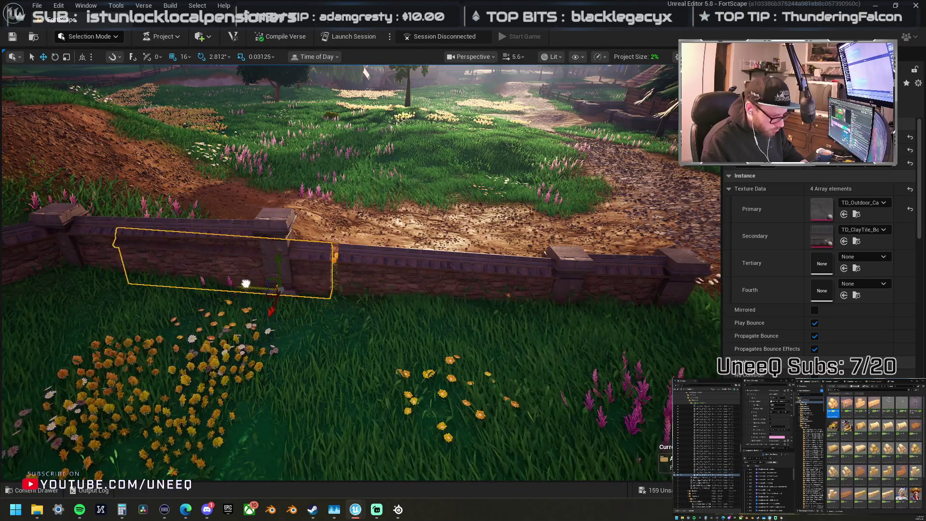
key("f")
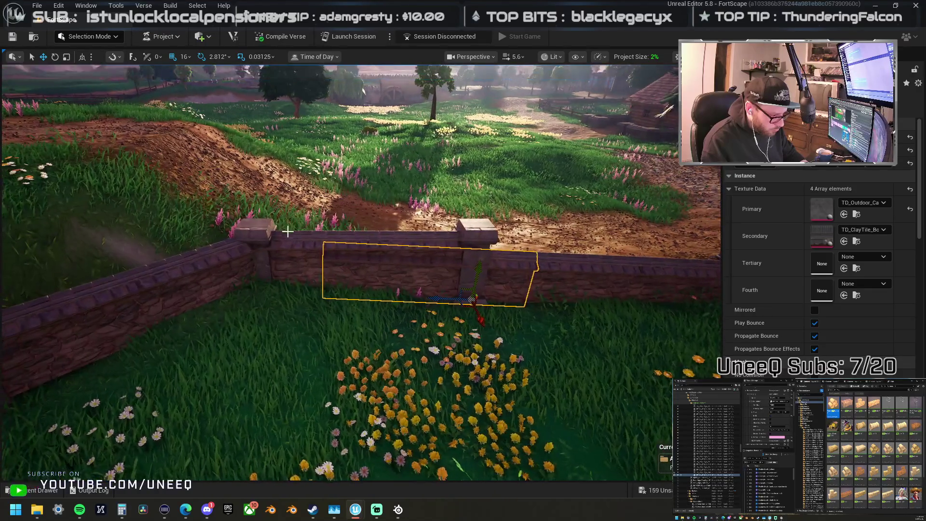
left_click(471, 236)
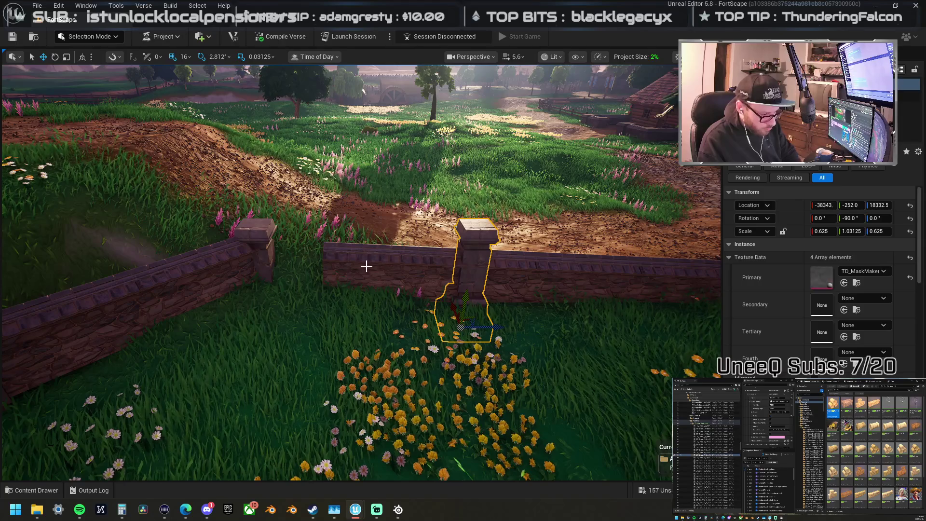
key("Delete")
Step: Rotate the long wall section slightly clockwise so it lines up, then return to Move
left_click(374, 289)
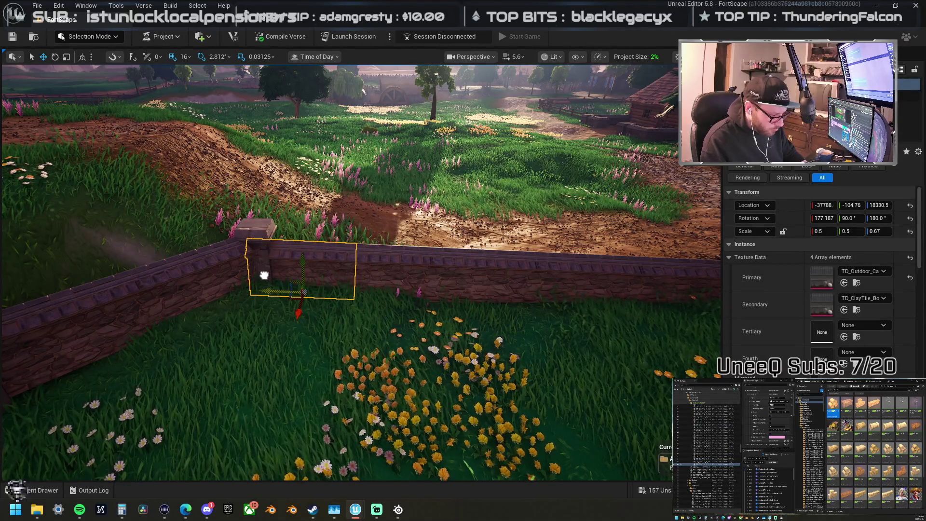
left_click_drag(263, 273, 274, 273)
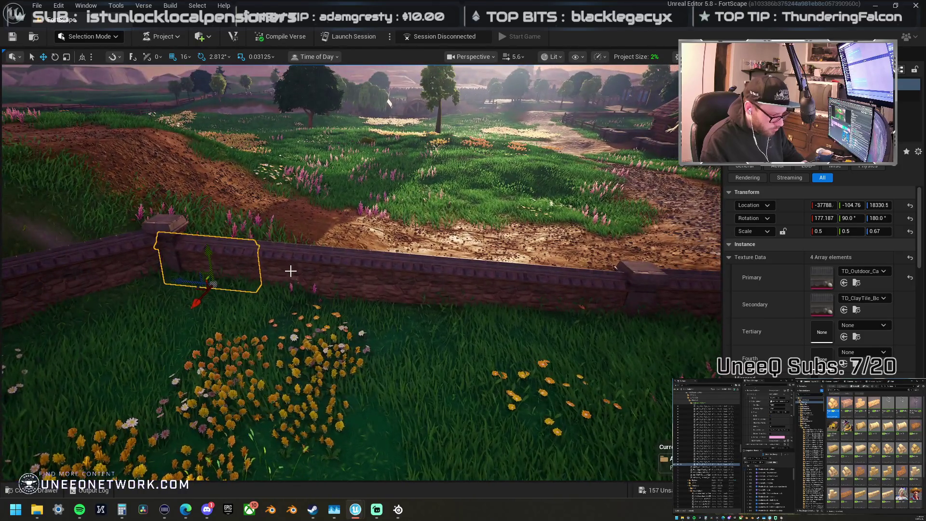
left_click(290, 271)
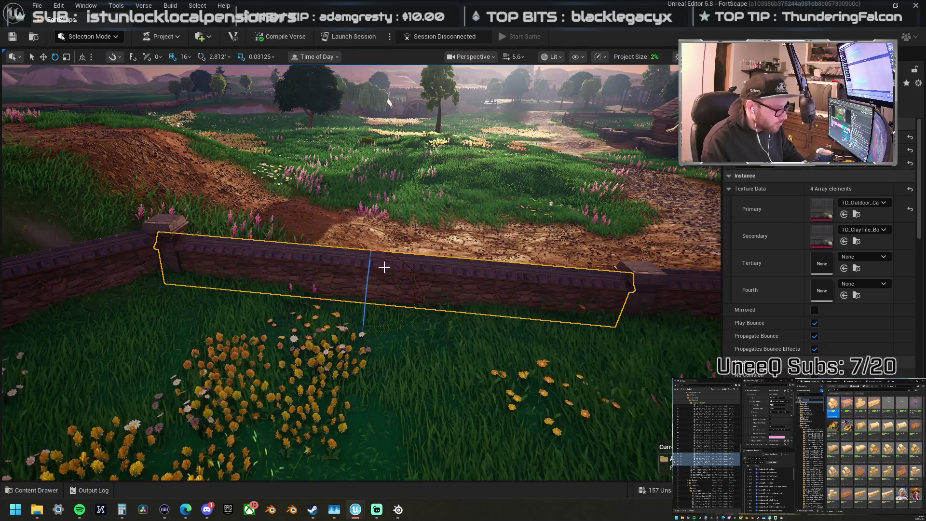
left_click_drag(397, 259, 366, 262)
key("w")
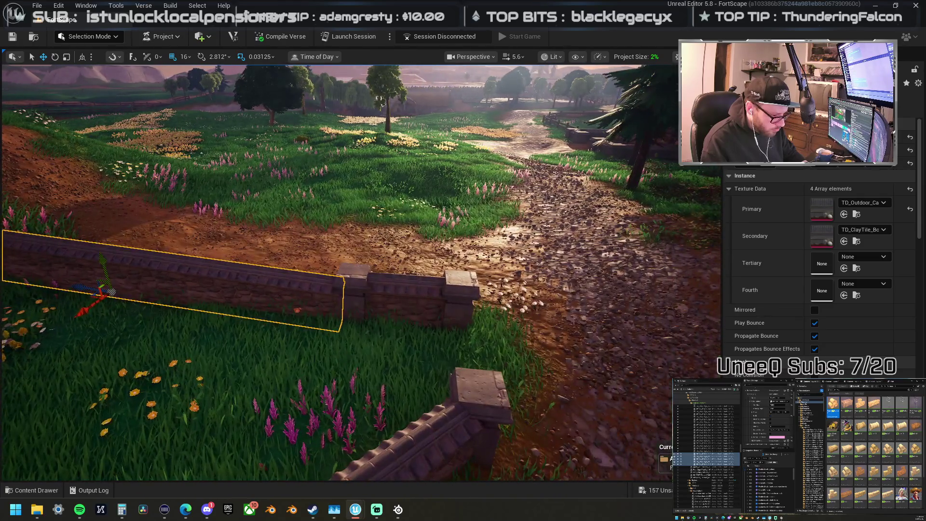
left_click(418, 308)
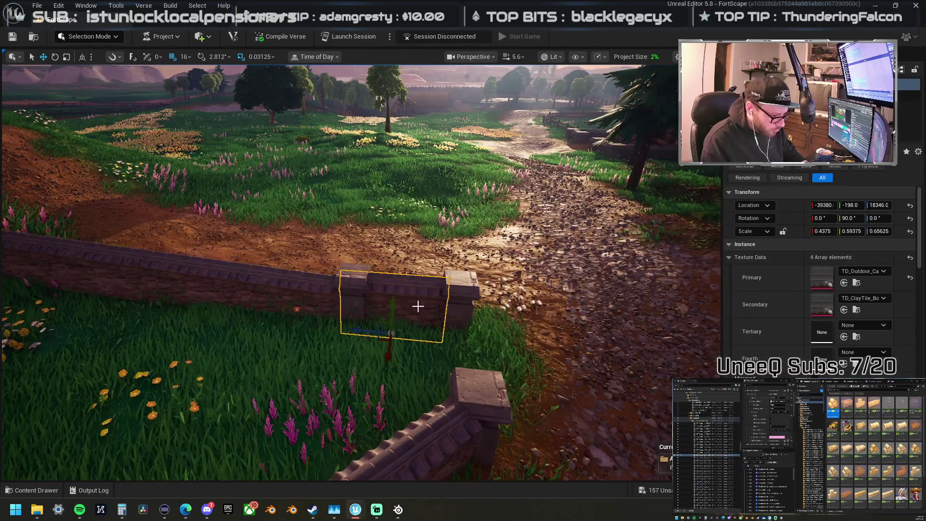
Step: Lower the short wall segment slightly along Z
left_click_drag(396, 301, 395, 306)
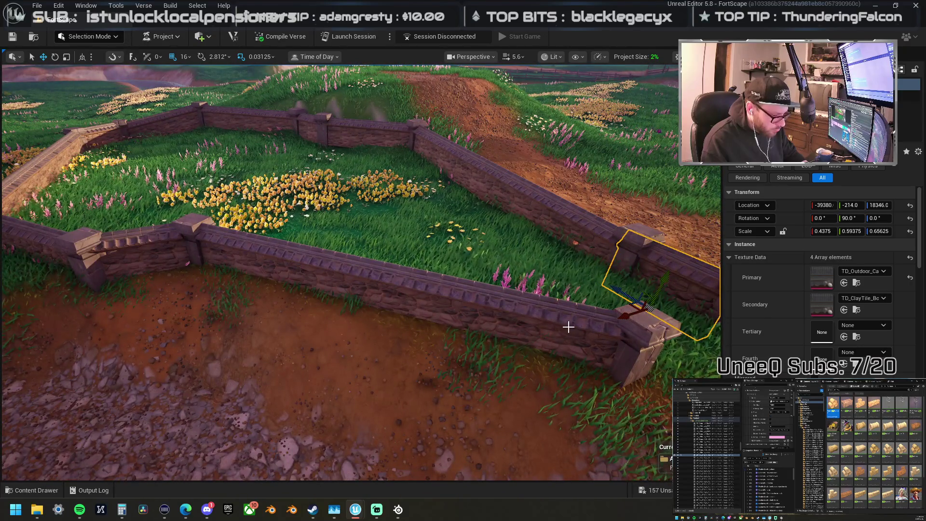
left_click(597, 330)
mouse_move(597, 330)
left_mouse_down()
mouse_move(562, 299)
mouse_move(434, 276)
left_mouse_up()
left_click(447, 283)
scroll(334, 269, "up", 3)
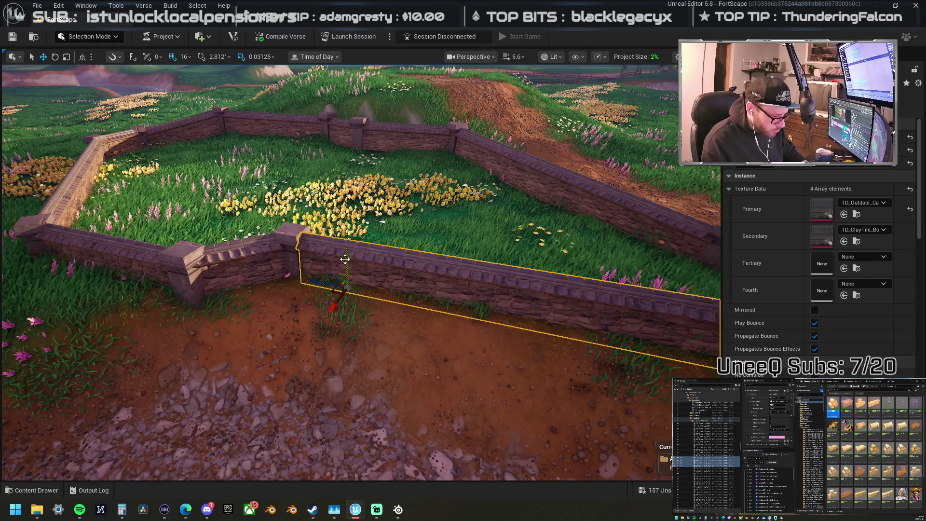
Step: Inspect the short pillar, long wall and corner pillars from closer angles
left_click(248, 264)
left_click_drag(248, 265, 385, 276)
left_click(291, 264, "ctrl")
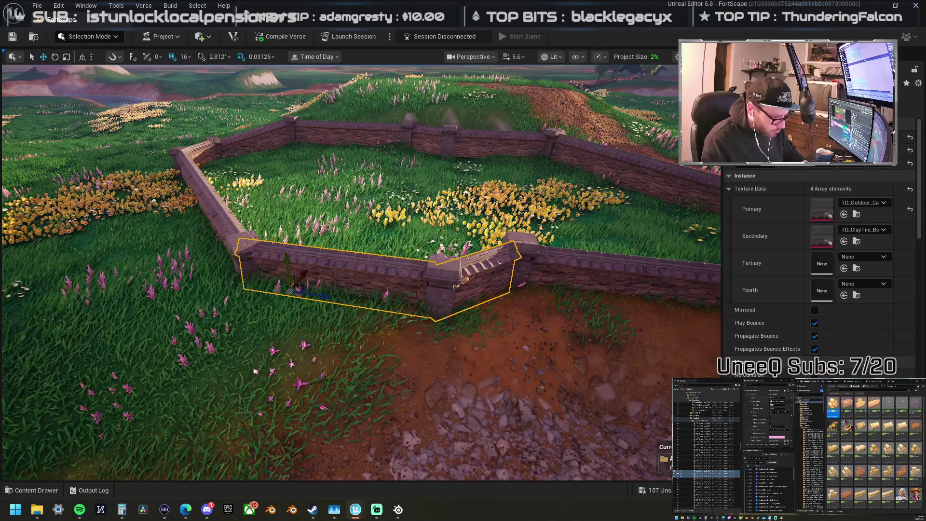
left_click(333, 267)
mouse_move(332, 267)
left_mouse_down()
mouse_move(245, 275)
mouse_move(366, 344)
mouse_move(311, 277)
mouse_move(303, 252)
left_mouse_up()
left_click(245, 276)
left_click(322, 231)
left_click(213, 234, "ctrl")
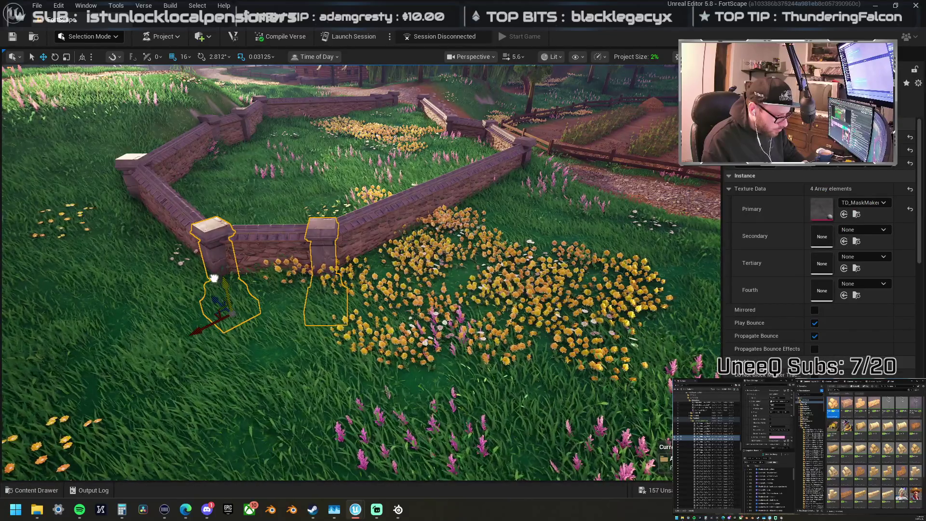
Step: Fly across the walled garden to check the pillars on the far side
left_click_drag(214, 277, 246, 259)
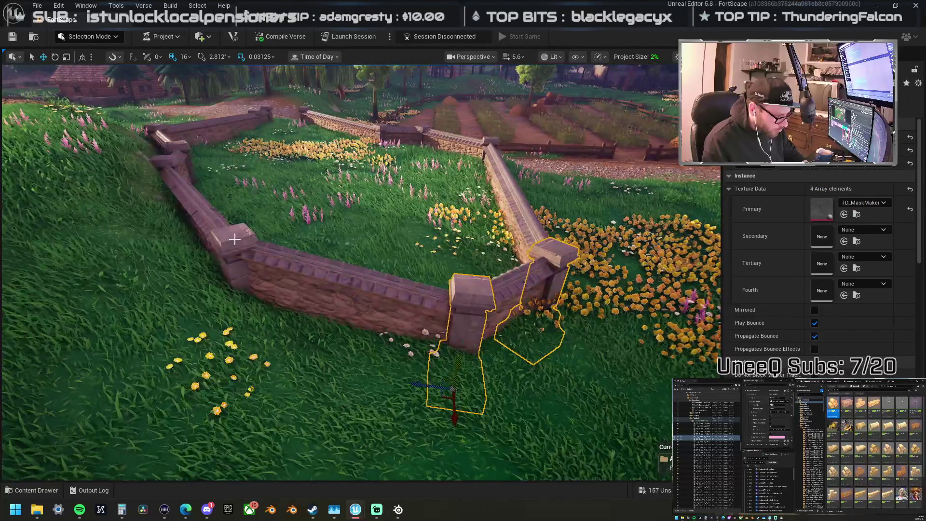
left_click(246, 259)
left_click_drag(250, 310, 631, 116)
left_click_drag(367, 311, 367, 311)
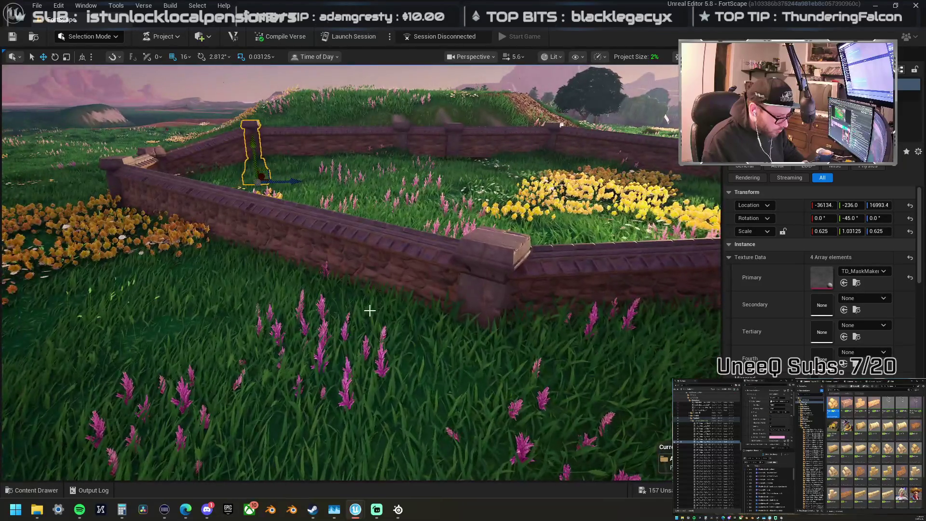
left_click_drag(605, 320, 605, 320)
left_click(593, 332, "ctrl")
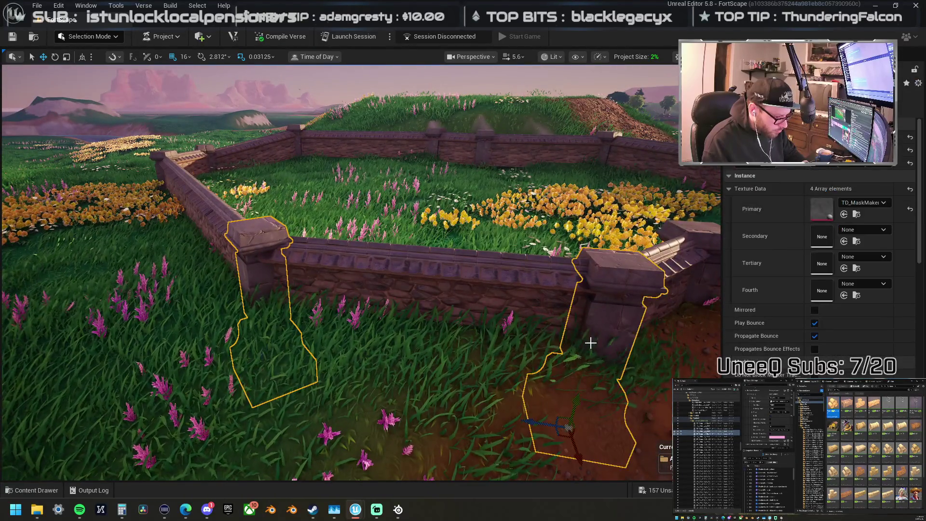
left_click_drag(571, 395, 541, 330)
Step: Check the short wall segment between pillars from above the enclosure
left_click(372, 324)
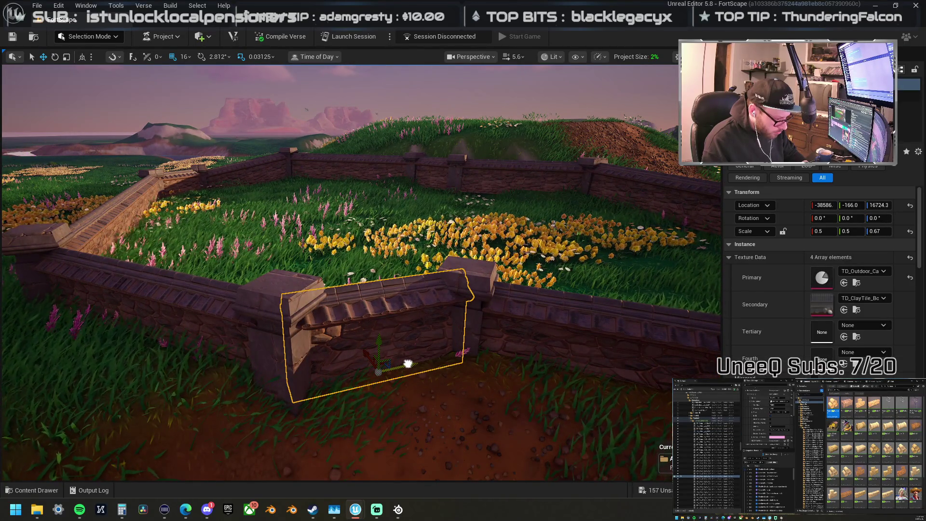
left_click_drag(372, 356, 246, 321)
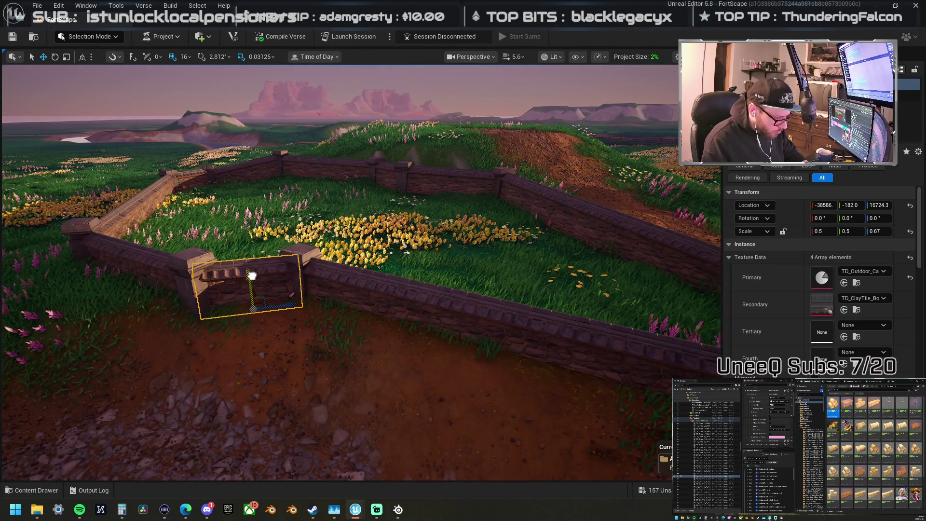
left_click(297, 261)
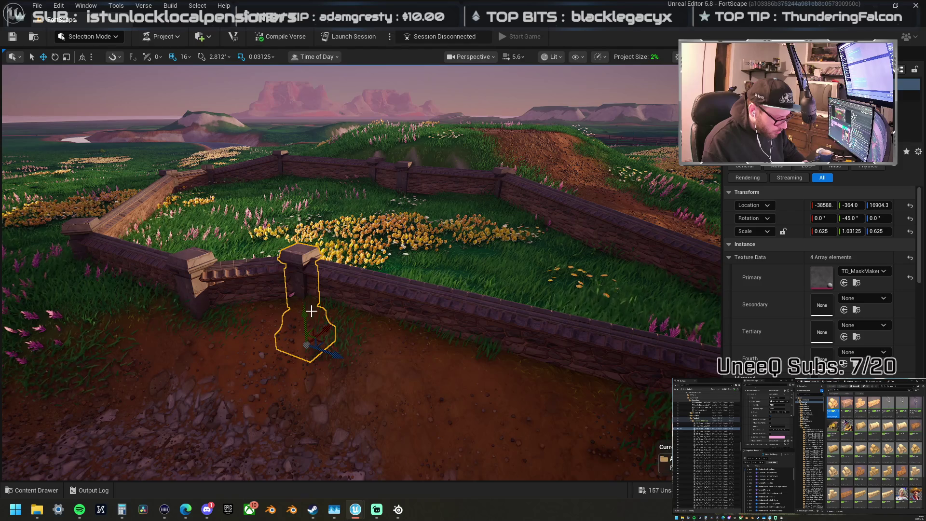
left_click(239, 278)
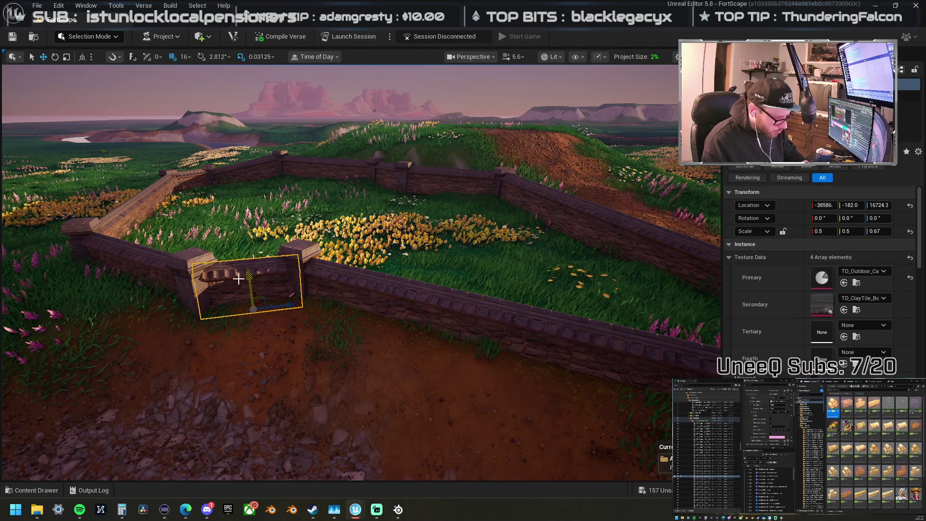
mouse_move(246, 272)
left_mouse_down()
mouse_move(265, 233)
mouse_move(236, 227)
mouse_move(208, 241)
mouse_move(193, 207)
mouse_move(124, 186)
left_mouse_up()
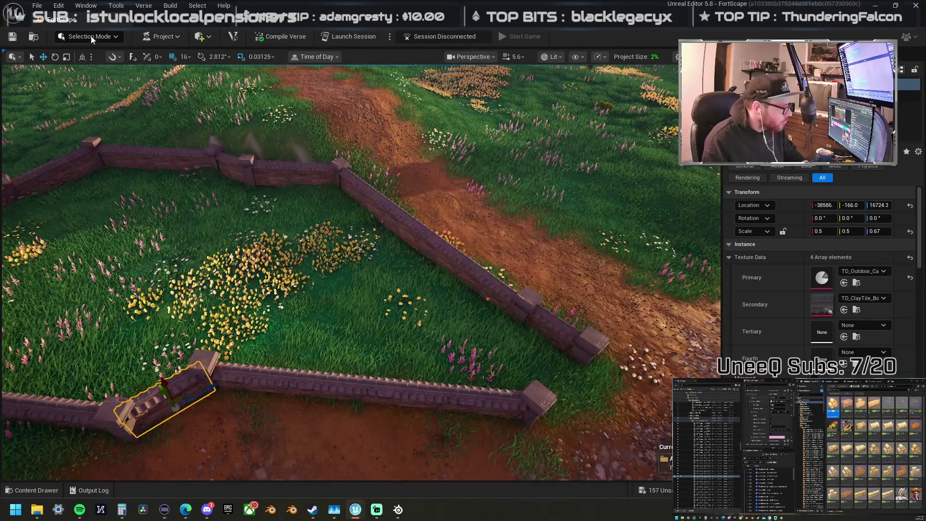
left_click(92, 38)
Step: Switch to Landscape mode and pick the Paint tool
left_click(100, 57)
key("shift+2")
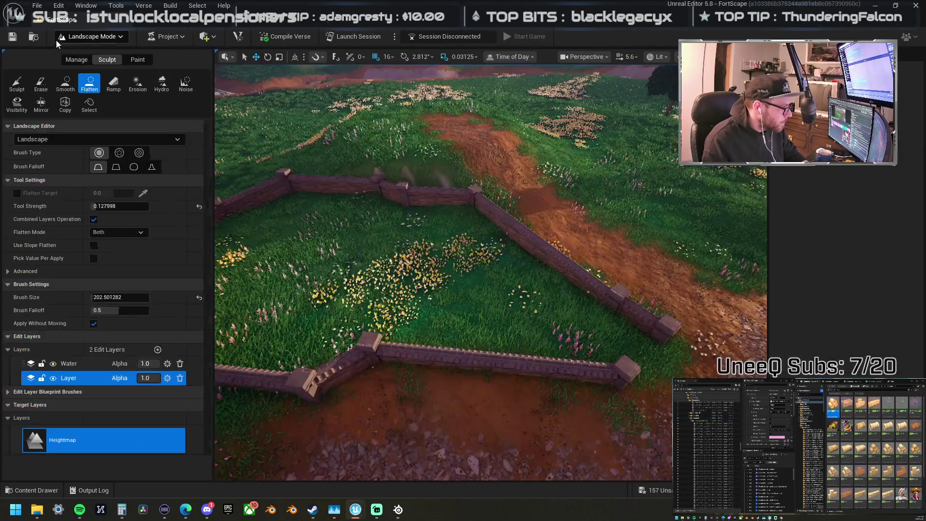
left_click(17, 83)
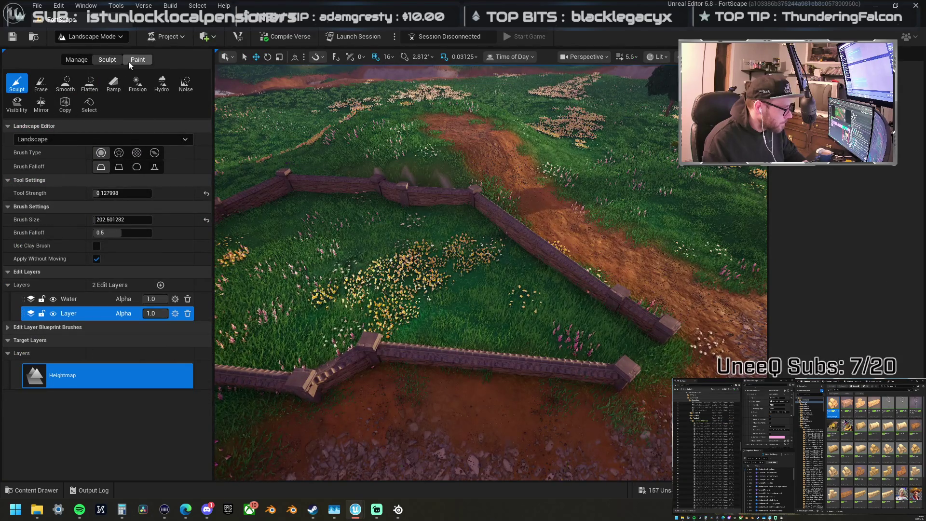
left_click(131, 60)
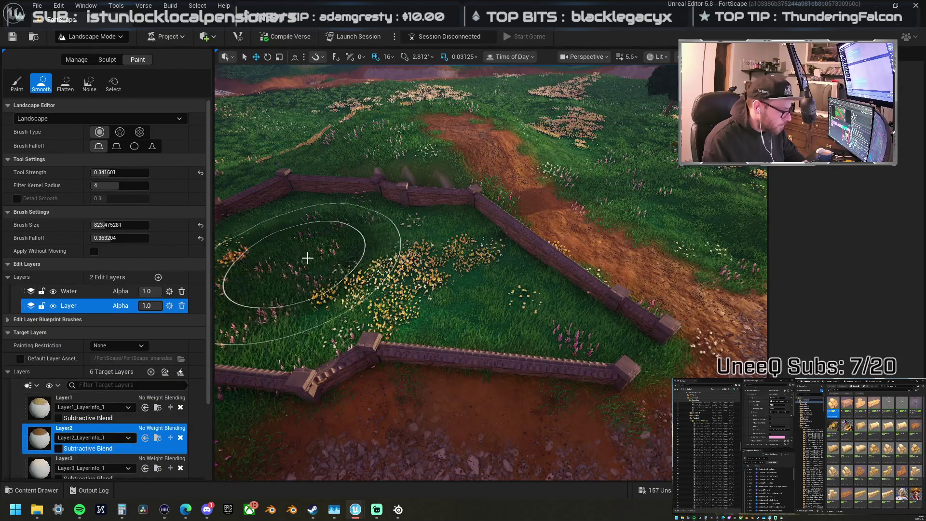
scroll(301, 261, "down", 5)
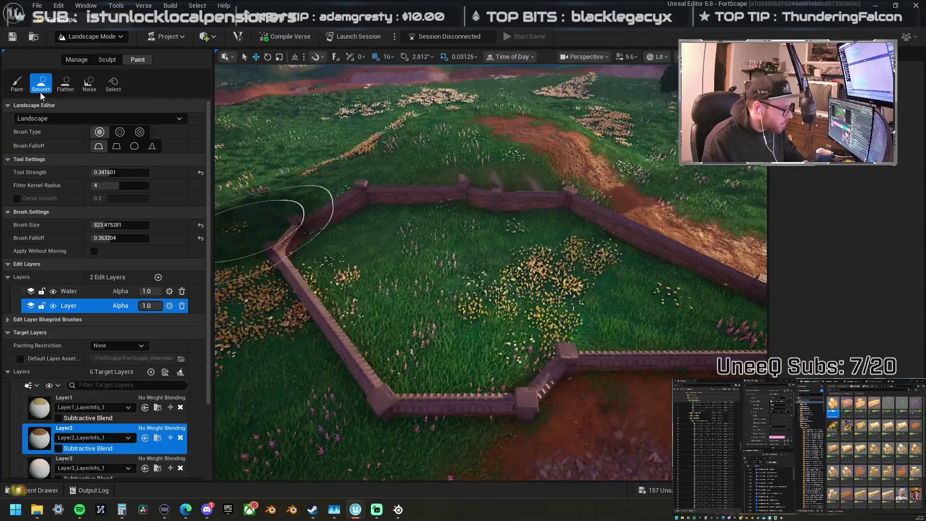
left_click(17, 83)
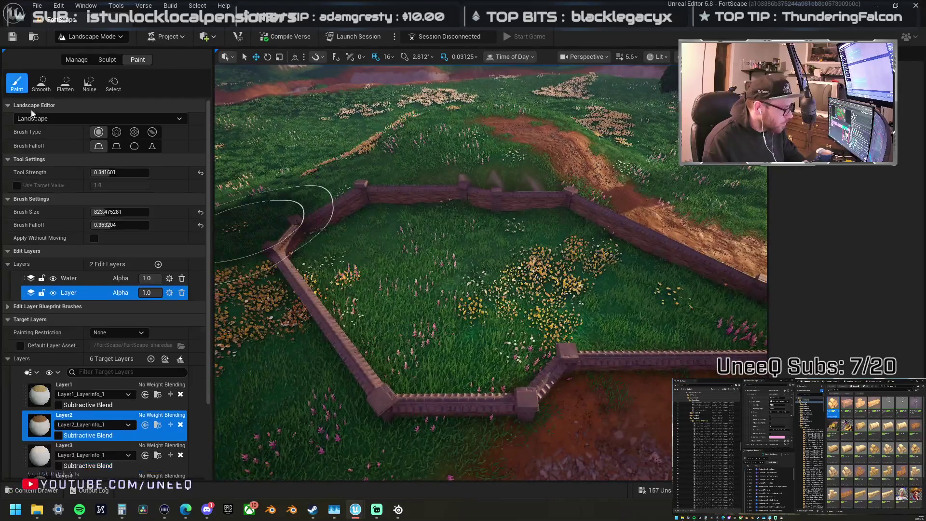
Step: Paint Layer1 dirt inside the enclosure with brush size about 319
left_click(38, 398)
mouse_move(378, 254)
left_mouse_down()
mouse_move(370, 254)
mouse_move(463, 287)
mouse_move(453, 287)
mouse_move(459, 296)
left_mouse_up()
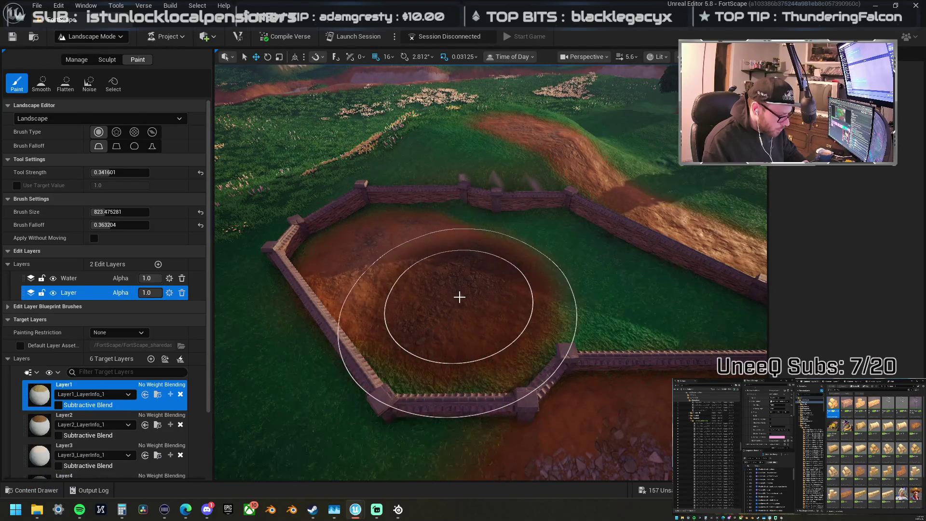
scroll(459, 296, "down", 3)
scroll(413, 275, "up", 3)
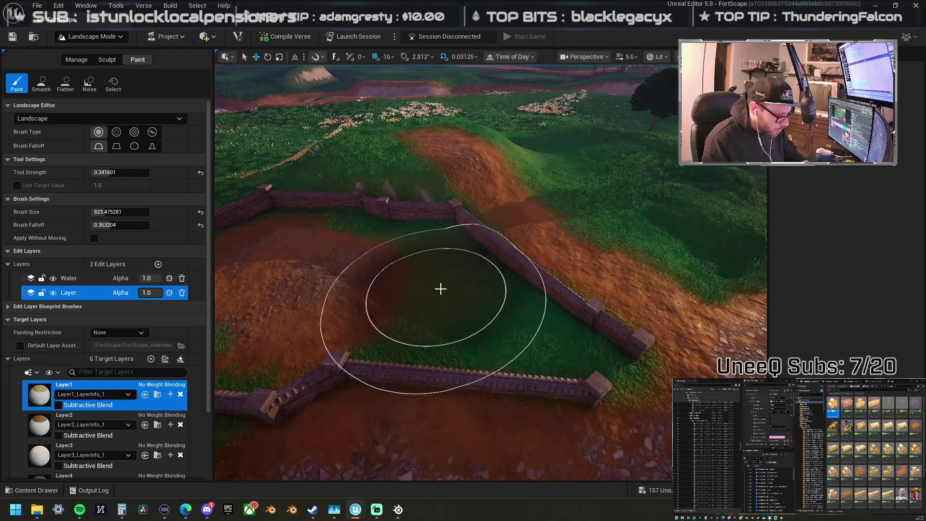
left_click_drag(119, 211, 99, 212)
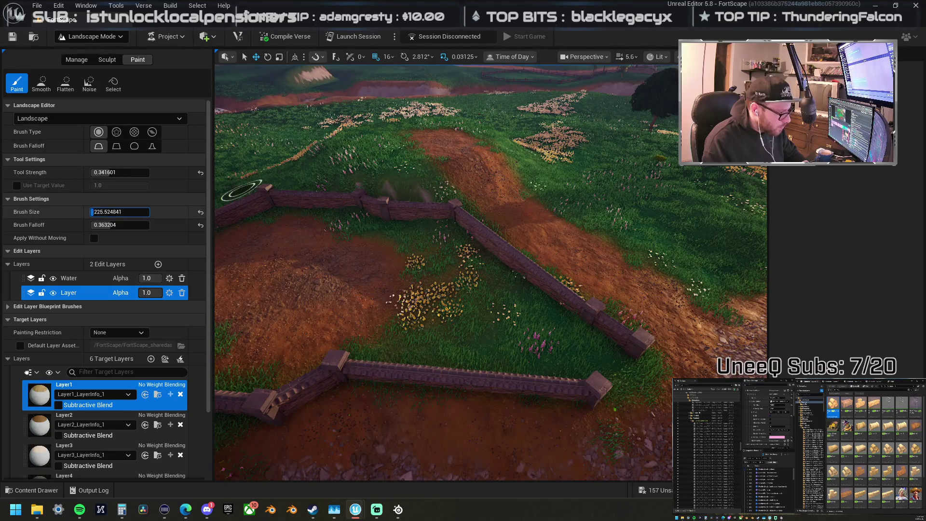
left_click_drag(465, 320, 430, 329)
mouse_move(533, 337)
left_mouse_down()
mouse_move(624, 367)
mouse_move(542, 334)
left_mouse_up()
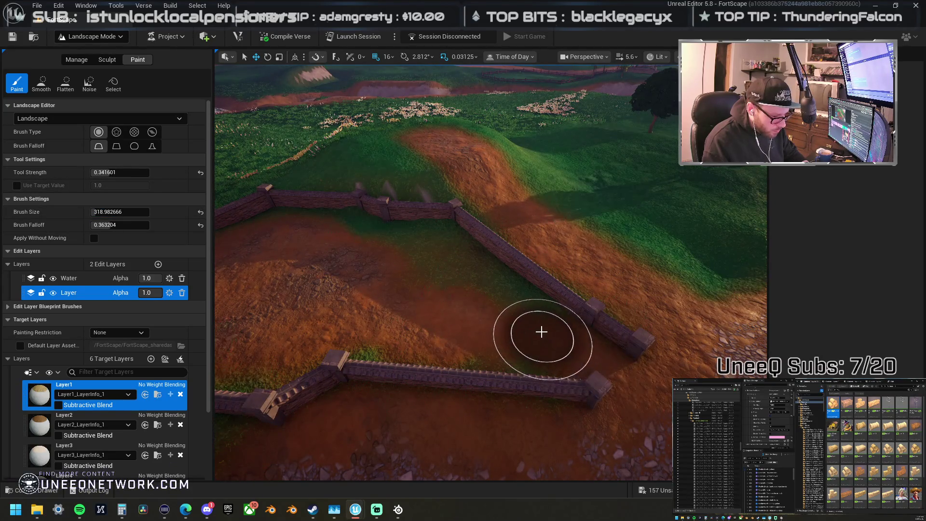
scroll(424, 244, "up", 3)
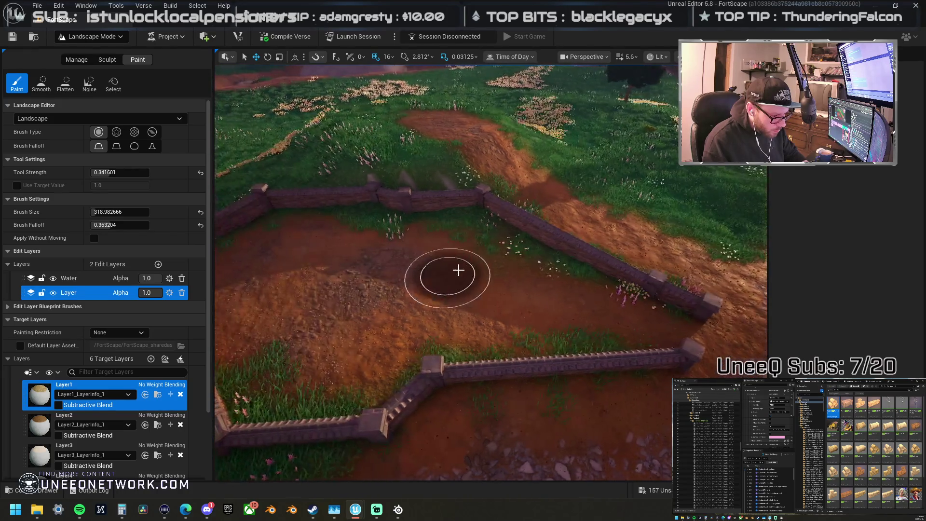
scroll(493, 273, "down", 3)
scroll(485, 279, "up", 3)
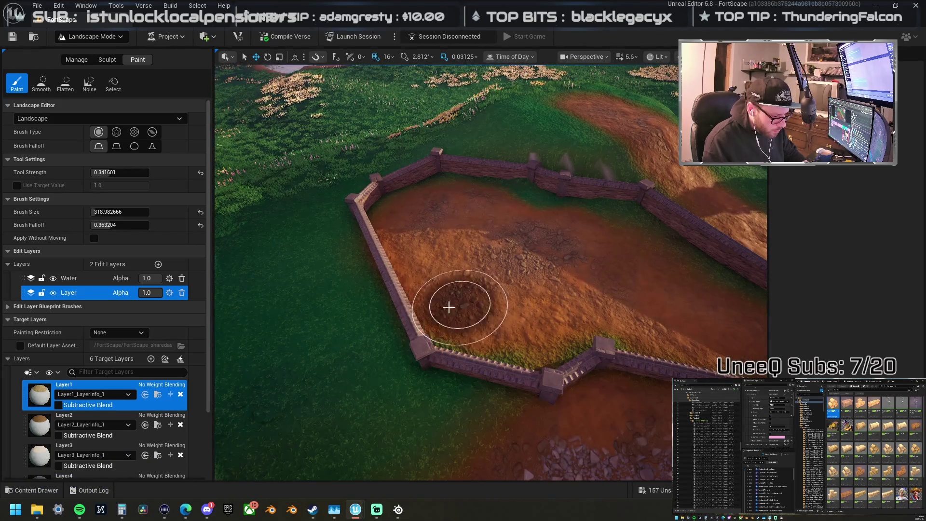
Step: Paint darker Layer2 dirt across the ground inside the walls
left_click(82, 416)
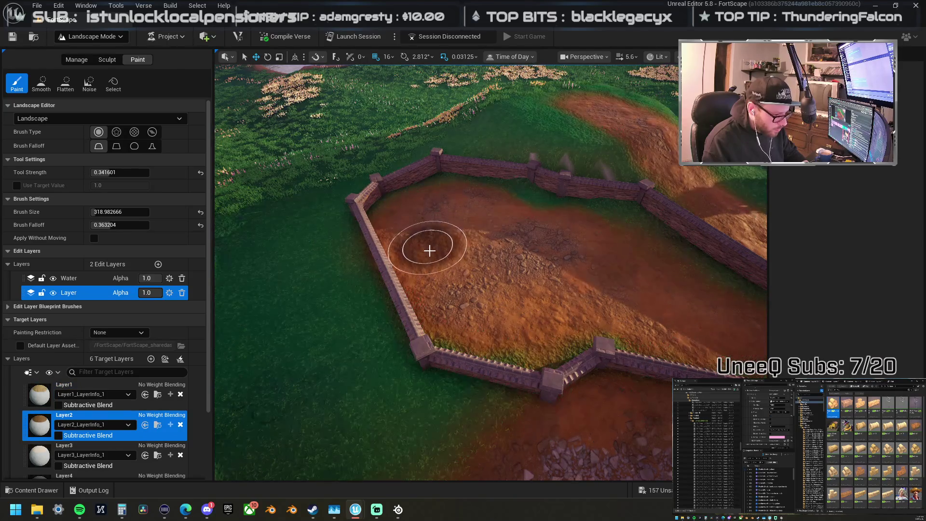
mouse_move(416, 222)
left_mouse_down()
mouse_move(465, 205)
mouse_move(585, 262)
mouse_move(540, 298)
mouse_move(511, 289)
mouse_move(450, 208)
left_mouse_up()
scroll(458, 222, "down", 3)
scroll(484, 249, "up", 3)
mouse_move(484, 250)
left_mouse_down()
mouse_move(559, 274)
mouse_move(521, 263)
mouse_move(473, 215)
mouse_move(425, 198)
mouse_move(419, 265)
mouse_move(393, 260)
left_mouse_up()
scroll(392, 260, "down", 3)
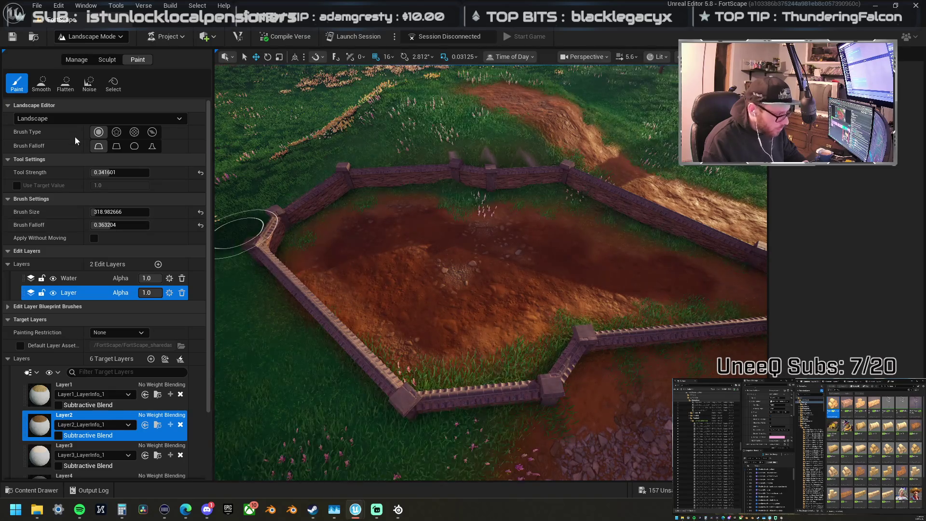
Step: Smooth the dirt relief inside the enclosure with the Smooth tool at brush size ~614
left_click(41, 83)
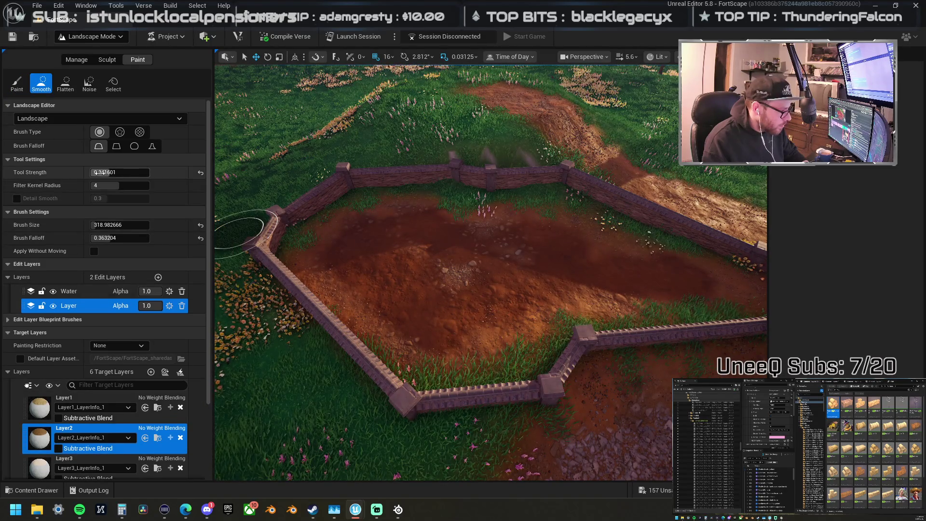
left_click_drag(111, 224, 145, 225)
mouse_move(382, 268)
left_mouse_down()
mouse_move(389, 316)
mouse_move(298, 381)
mouse_move(302, 337)
mouse_move(274, 238)
left_mouse_up()
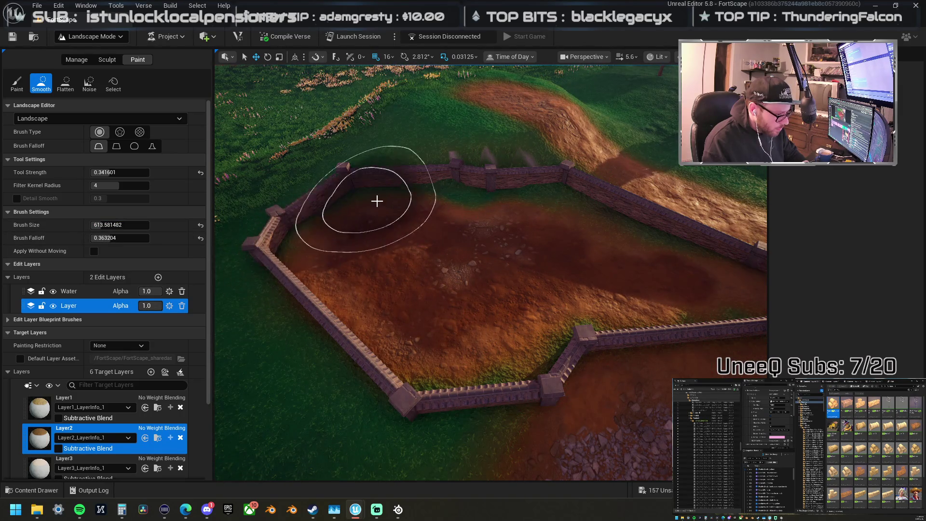
left_click_drag(473, 312, 471, 347)
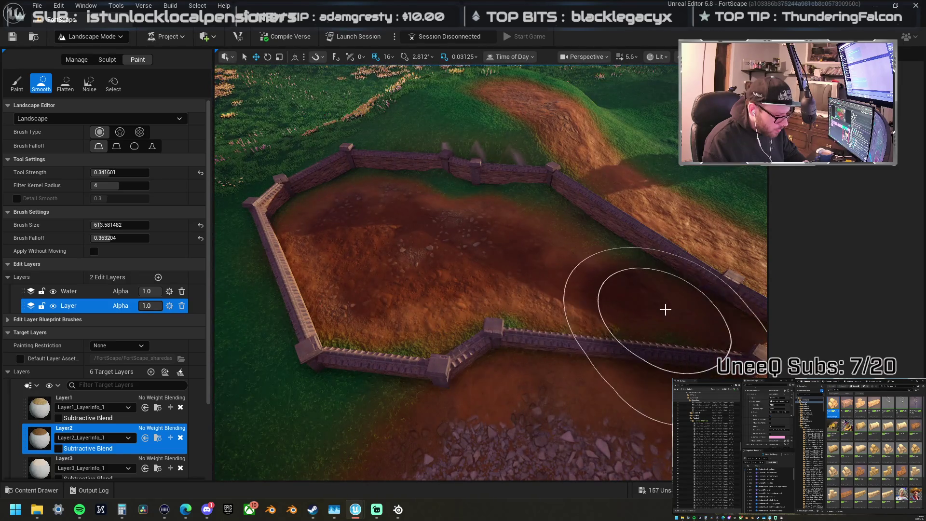
mouse_move(641, 333)
left_mouse_down()
mouse_move(569, 308)
mouse_move(365, 186)
left_mouse_up()
left_click(76, 59)
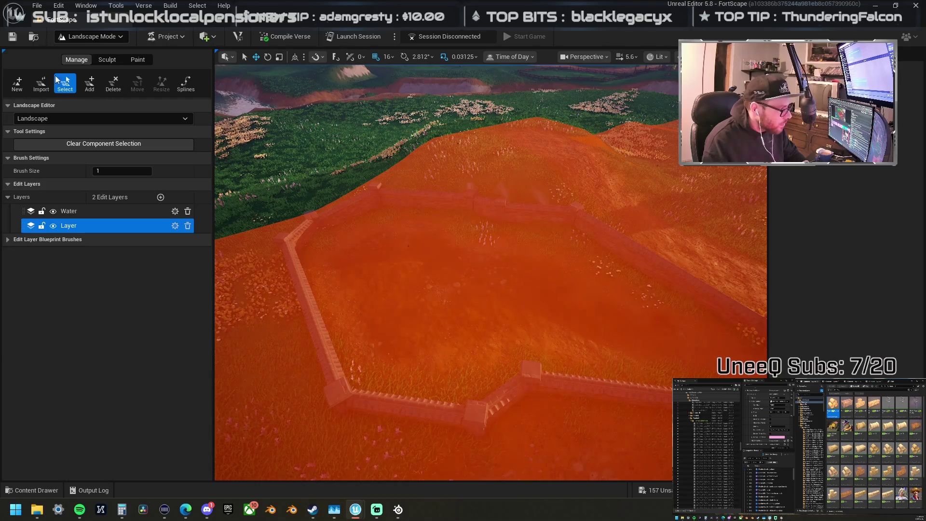
Step: Focus on a crop bush and move it into place inside the plot
left_click_drag(350, 239, 350, 240)
left_click(368, 252)
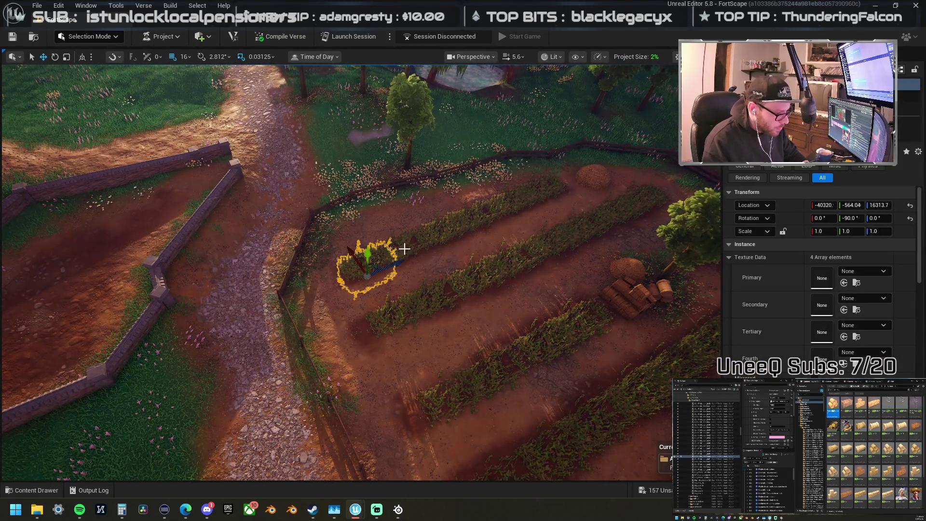
left_click_drag(404, 249, 197, 309)
key("f")
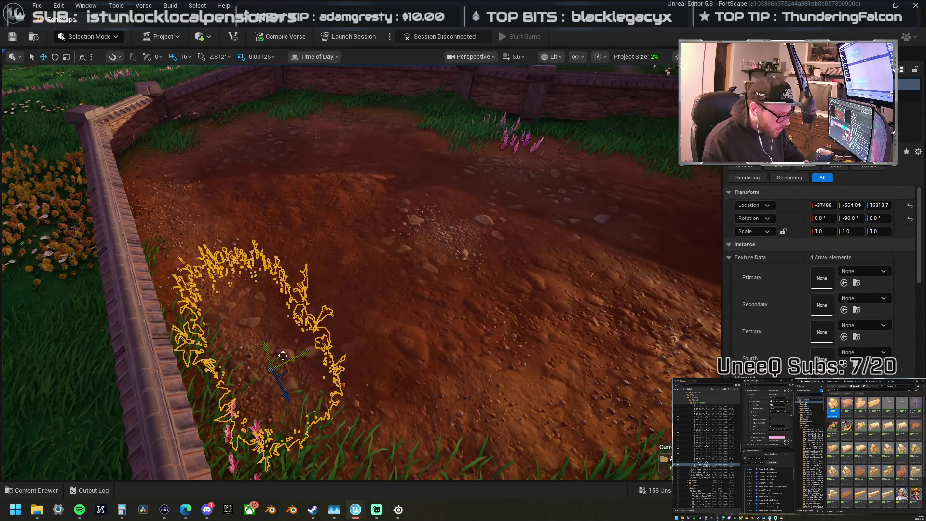
left_click_drag(322, 307, 322, 296)
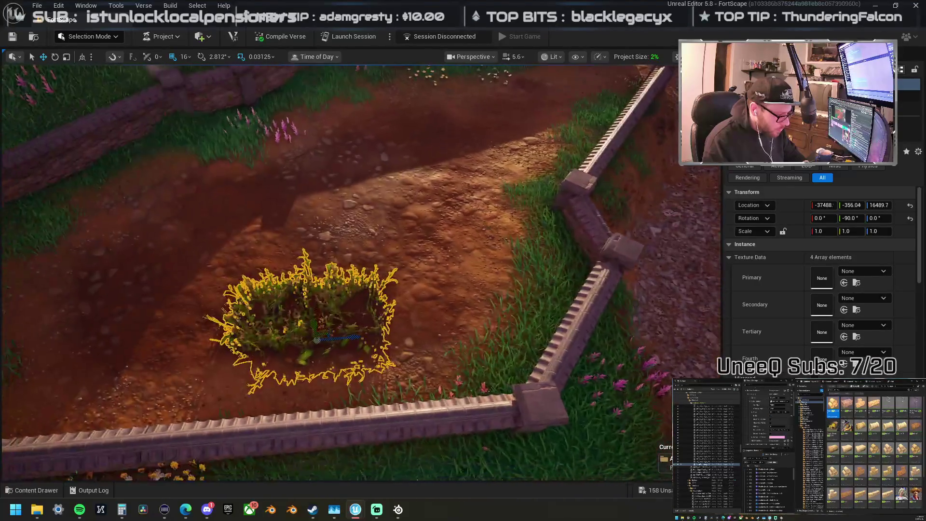
Step: Alt-drag copies of the bushes to extend the crop rows
mouse_move(347, 336)
left_mouse_down()
mouse_move(199, 333)
mouse_move(334, 255)
left_mouse_up()
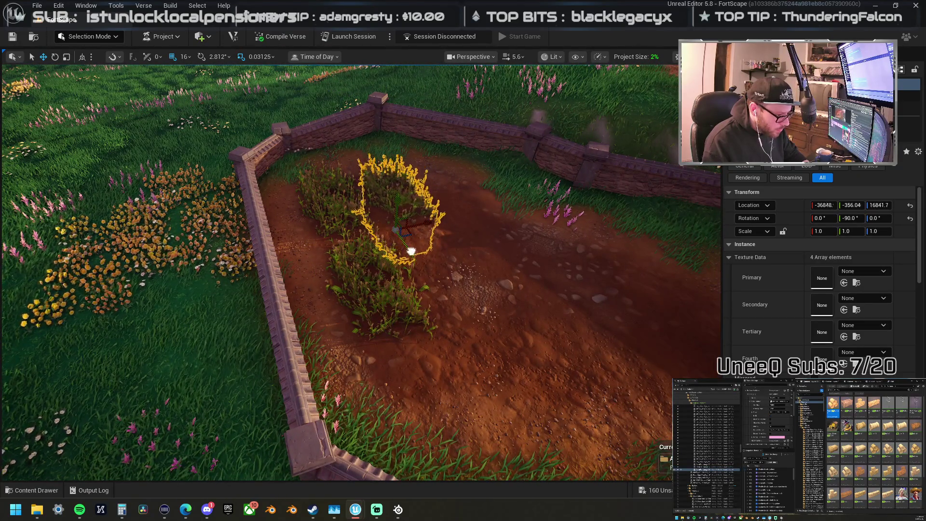
left_click_drag(505, 345, 372, 176)
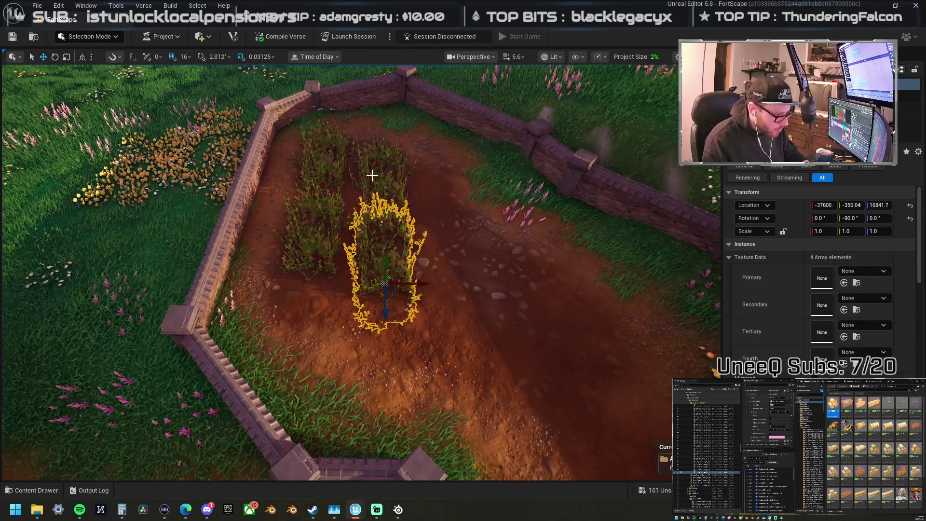
left_click(372, 175, "ctrl")
mouse_move(381, 227)
left_mouse_down()
mouse_move(463, 219)
mouse_move(470, 238)
mouse_move(439, 238)
mouse_move(457, 271)
mouse_move(341, 190)
mouse_move(388, 230)
mouse_move(373, 227)
mouse_move(358, 247)
mouse_move(349, 238)
mouse_move(361, 248)
left_mouse_up()
left_click(353, 259)
scroll(364, 253, "down", 5)
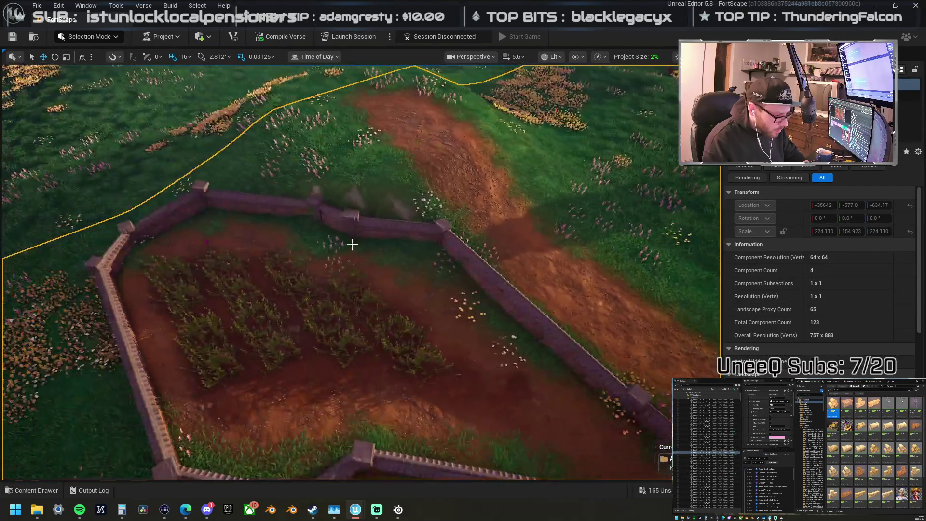
Step: Switch to Landscape painting with Layer1 as the target layer and the Paint tool active
left_click(118, 37)
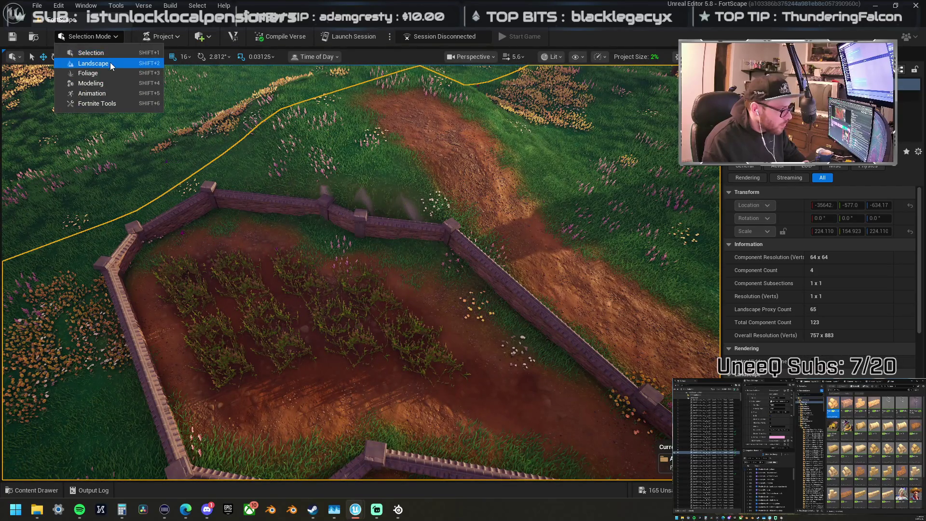
left_click(96, 62)
left_click(130, 59)
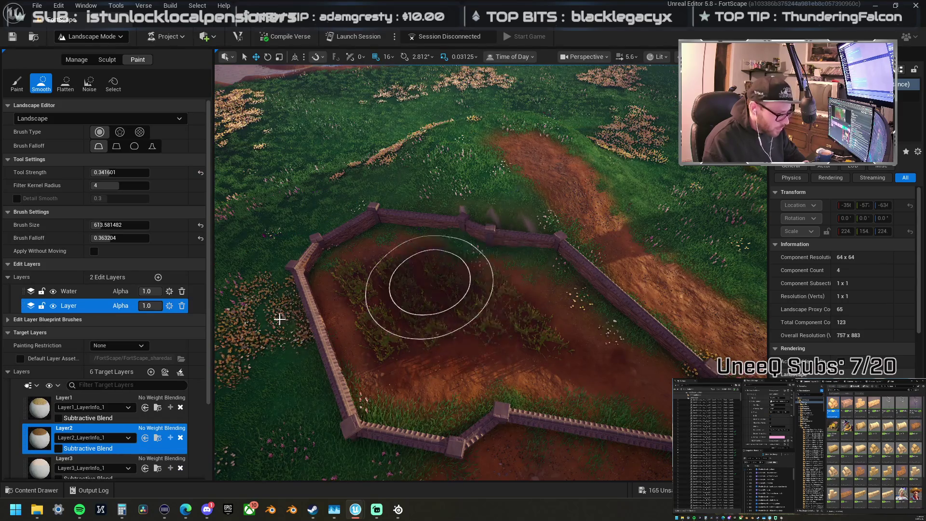
left_click(73, 400)
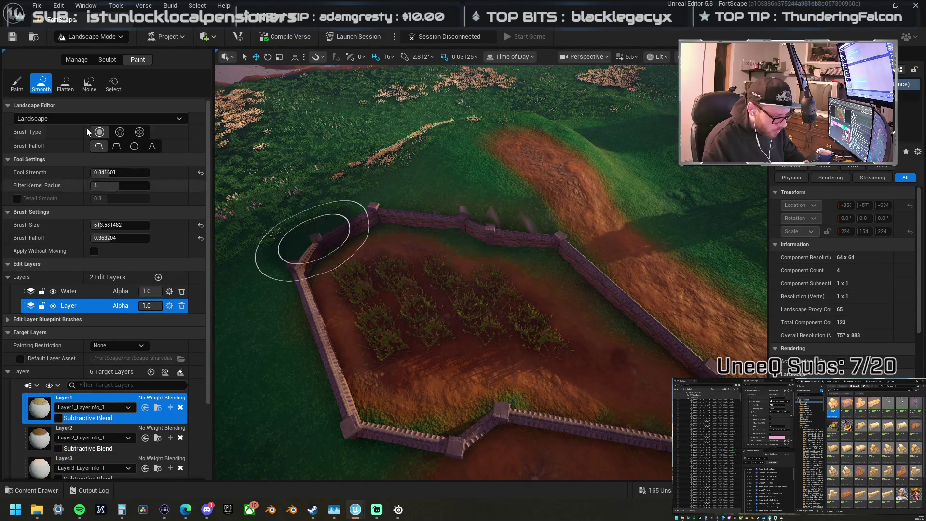
left_click(17, 82)
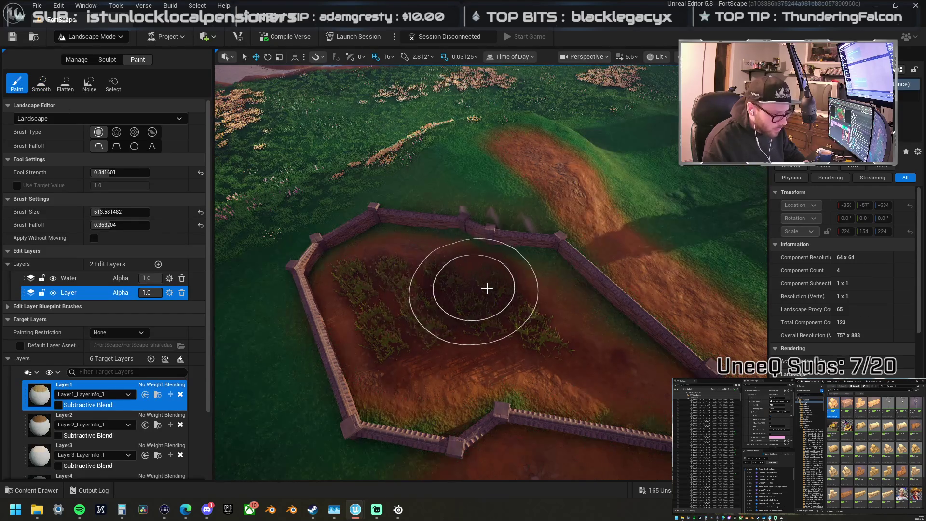
mouse_move(520, 308)
left_mouse_down()
mouse_move(455, 279)
mouse_move(428, 306)
mouse_move(496, 285)
mouse_move(488, 265)
mouse_move(454, 246)
mouse_move(533, 295)
mouse_move(498, 289)
mouse_move(501, 249)
mouse_move(501, 284)
left_mouse_up()
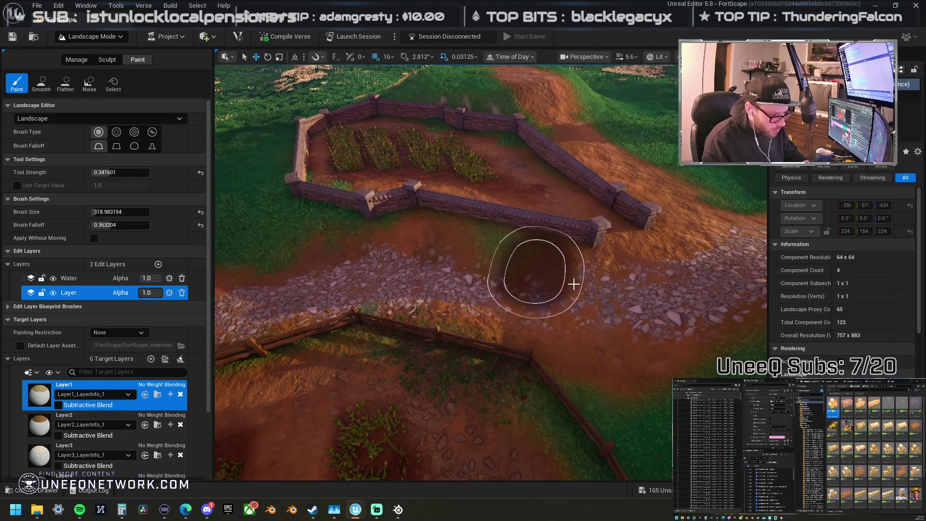
Step: Paint Layer5 along the cobblestone path's edge and check it from a low view
mouse_move(336, 261)
left_mouse_down()
mouse_move(336, 227)
mouse_move(273, 263)
left_mouse_up()
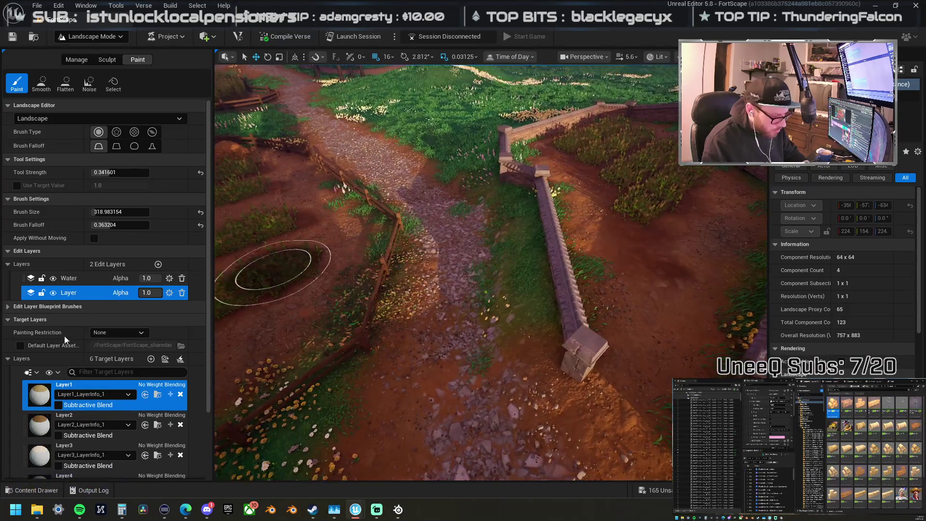
scroll(67, 385, "down", 3)
left_click(65, 427)
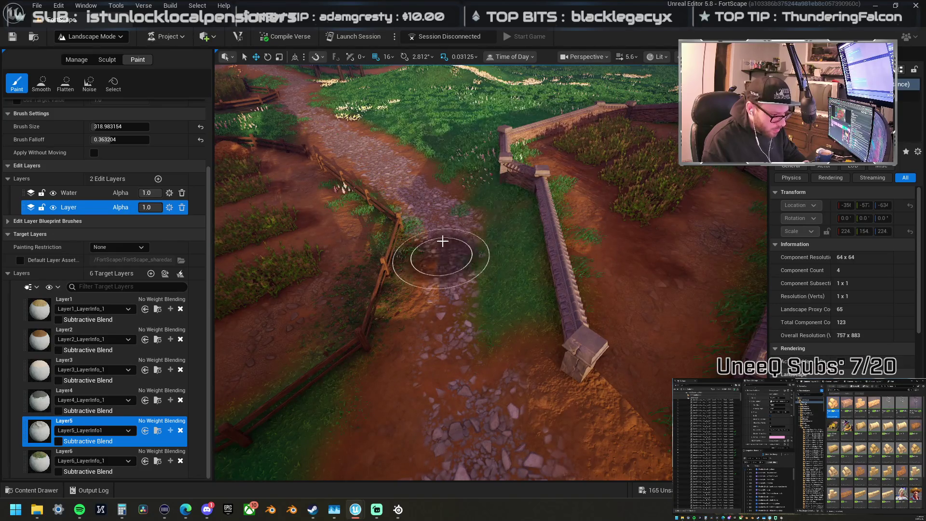
left_click_drag(425, 424, 440, 361)
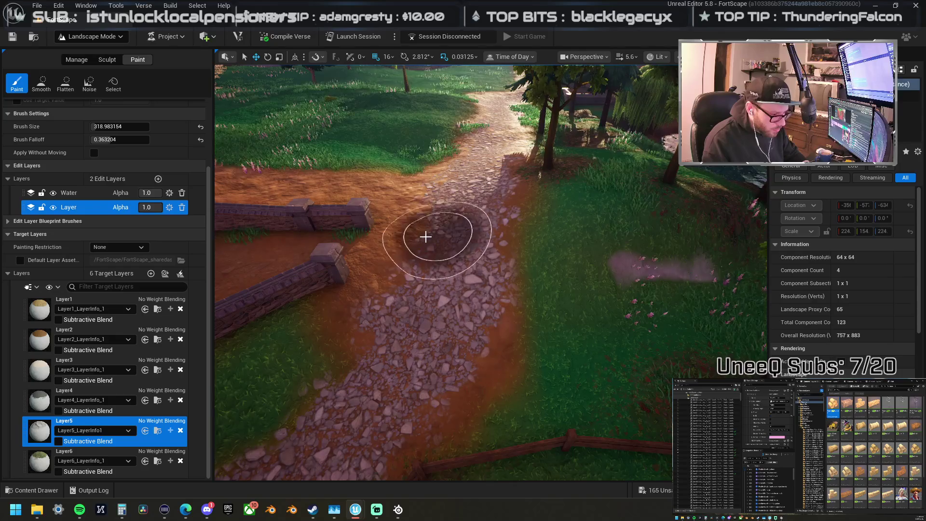
left_click_drag(428, 235, 445, 211)
right_click(362, 260)
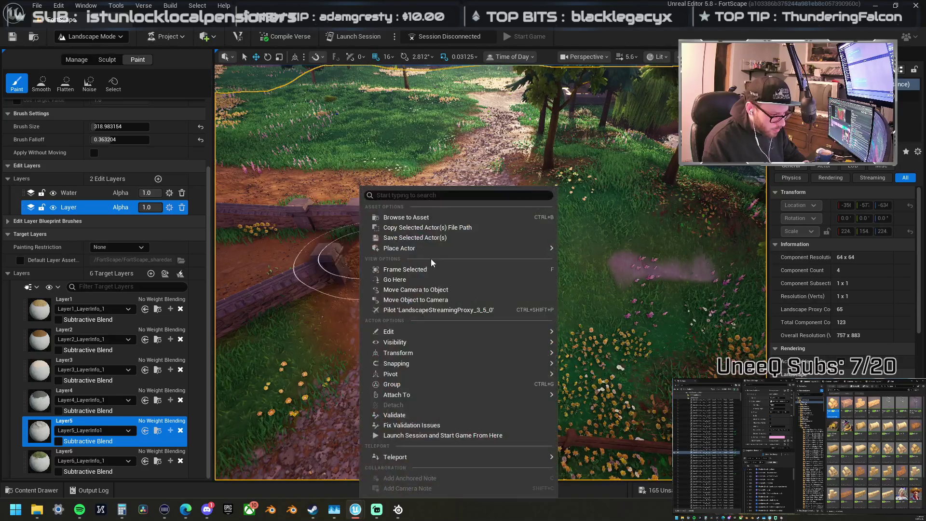
left_click_drag(479, 154, 483, 179)
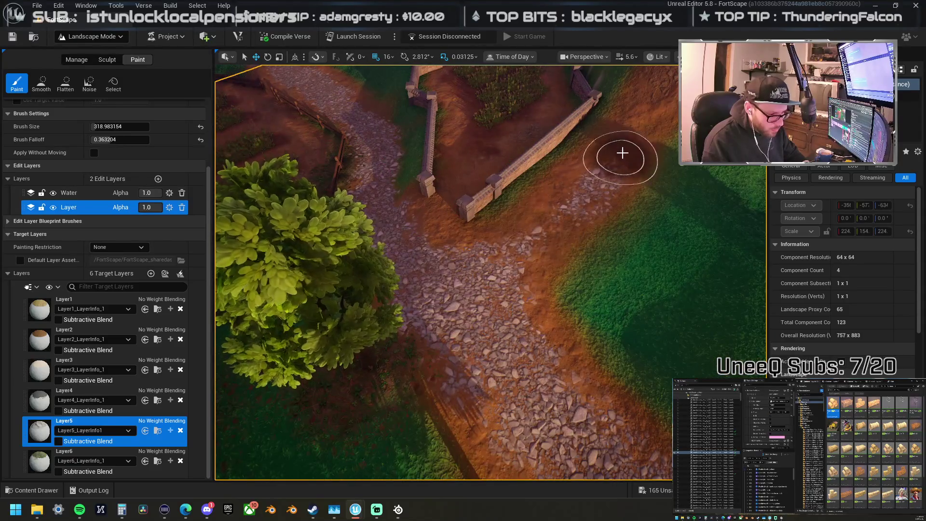
key("1")
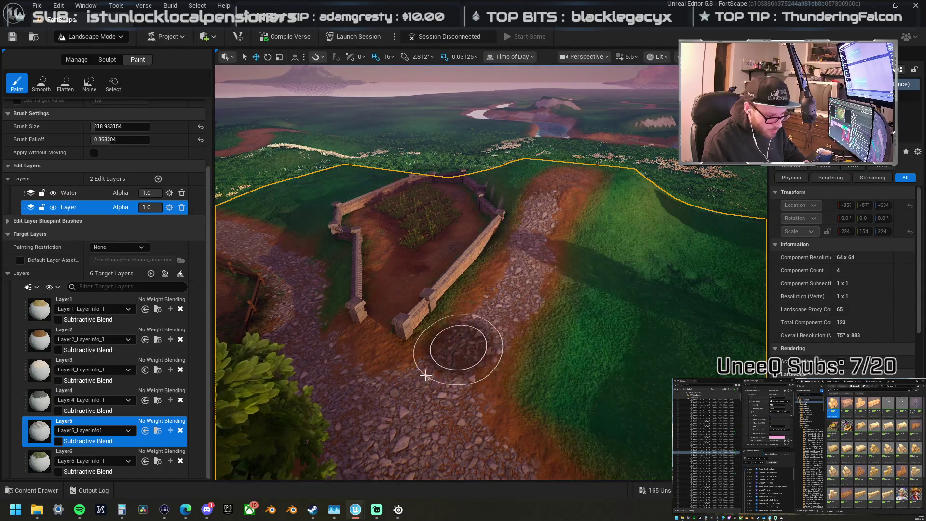
mouse_move(388, 379)
left_mouse_down()
mouse_move(347, 381)
mouse_move(362, 383)
mouse_move(241, 333)
left_mouse_up()
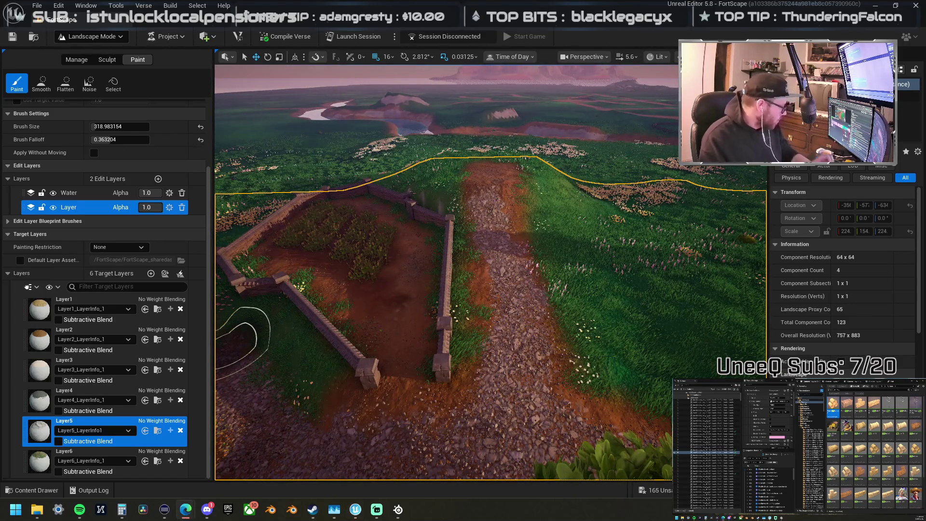
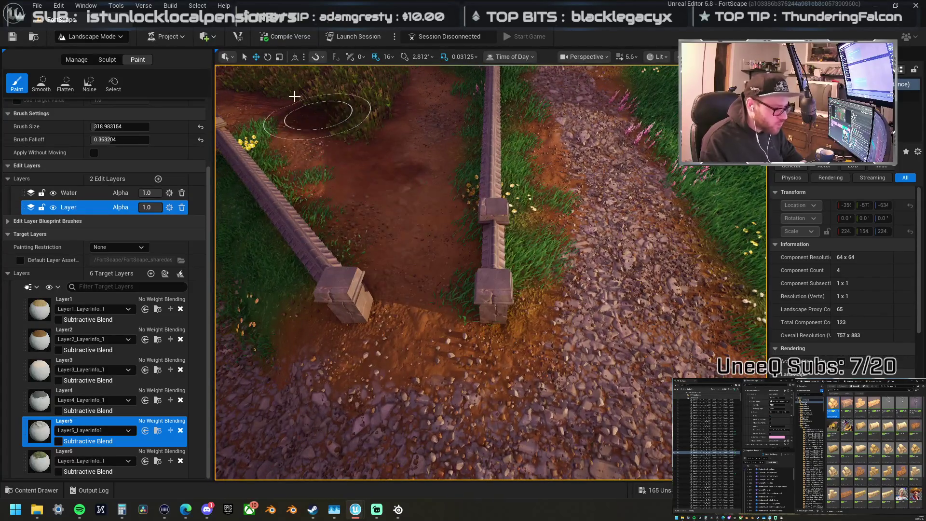
Step: Leave Landscape Mode for Selection Mode, pick the stone wall post, then deselect it
left_click(120, 40)
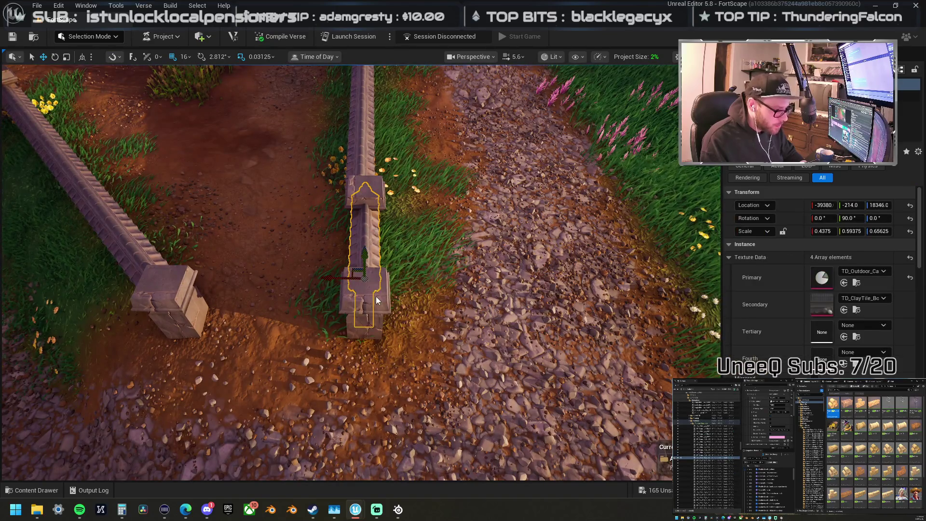
left_click(381, 345)
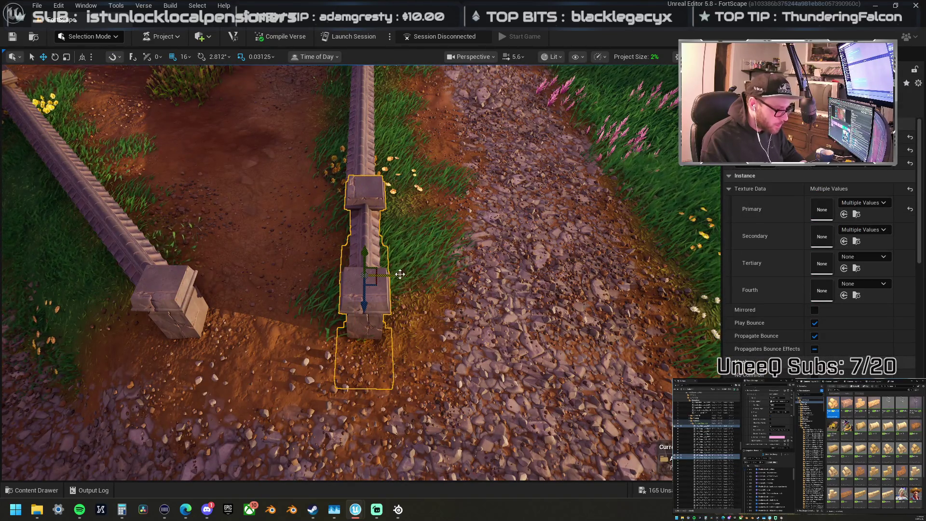
scroll(396, 272, "down", 5)
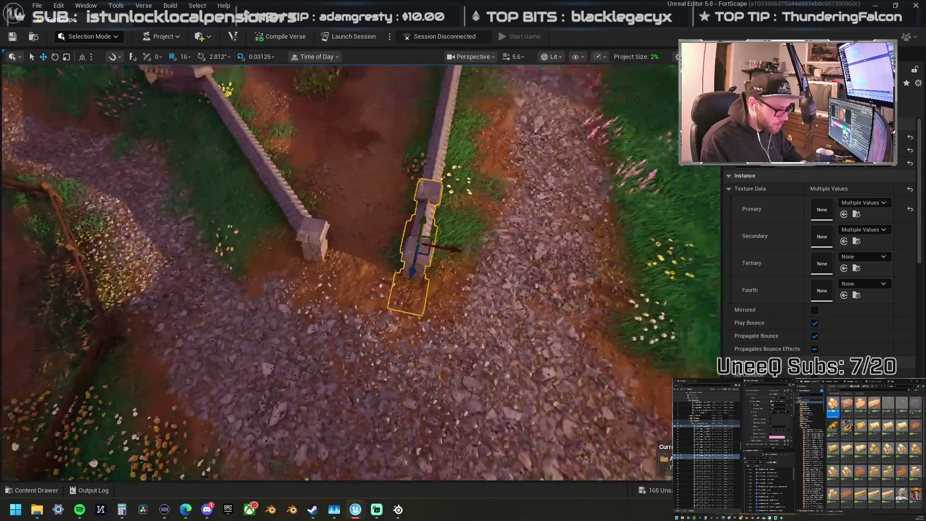
scroll(337, 272, "up", 5)
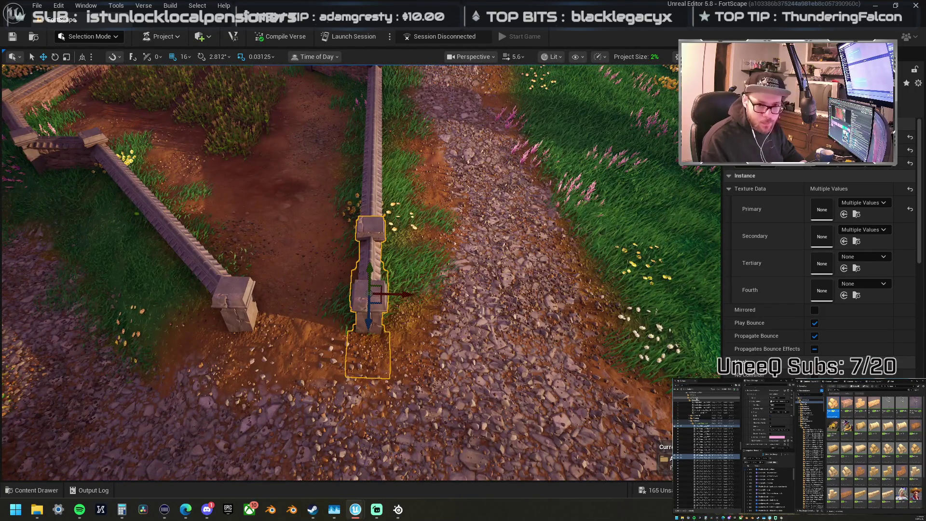
key("Escape")
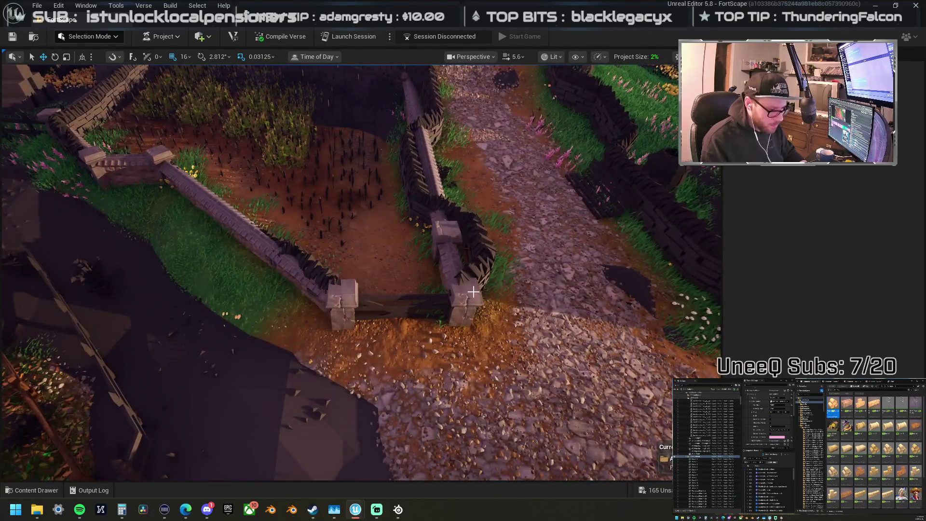
Step: Move the stone gate posts left across the wall, trying a 90° rotation and undoing it
left_click(444, 232)
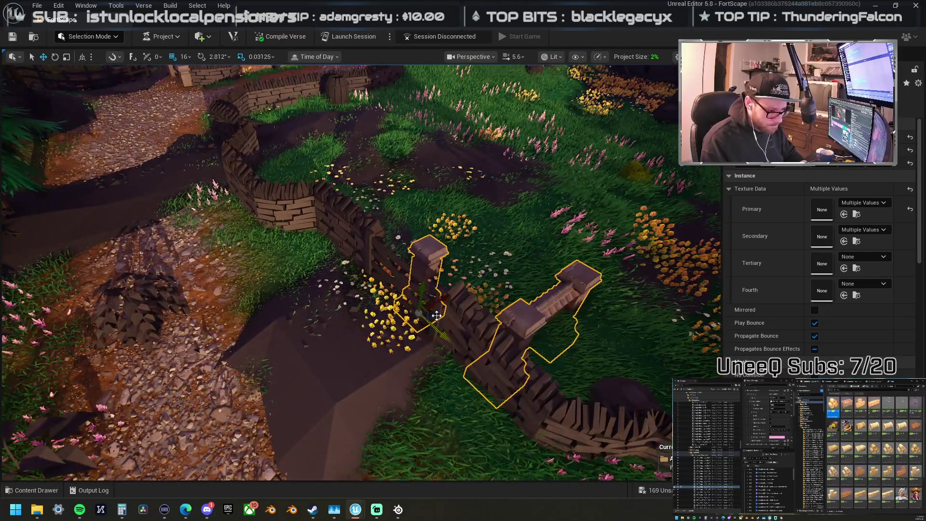
mouse_move(437, 315)
left_mouse_down()
mouse_move(384, 310)
mouse_move(395, 314)
left_mouse_up()
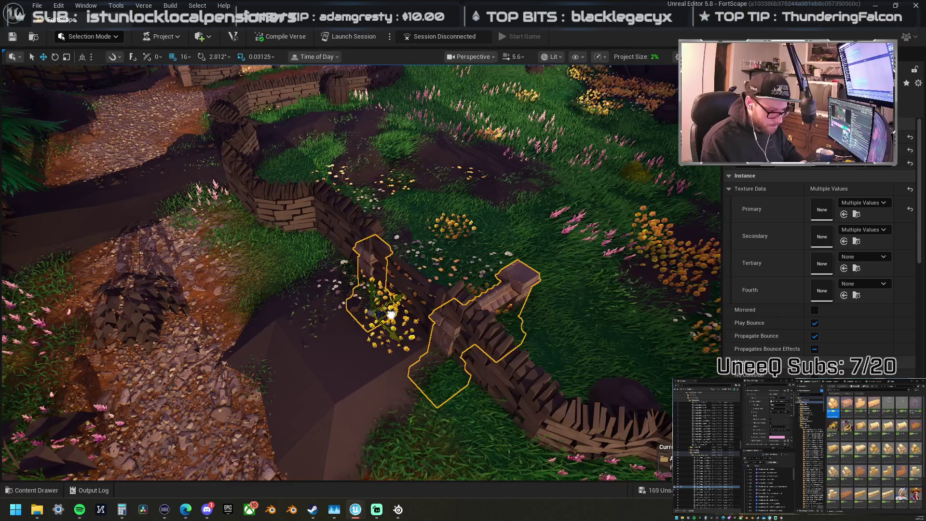
scroll(395, 313, "up", 3)
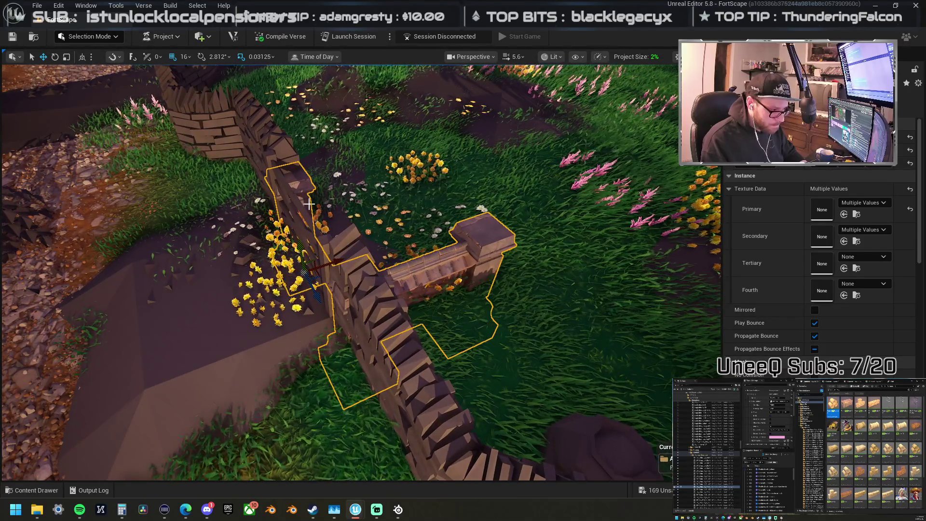
left_click(345, 300)
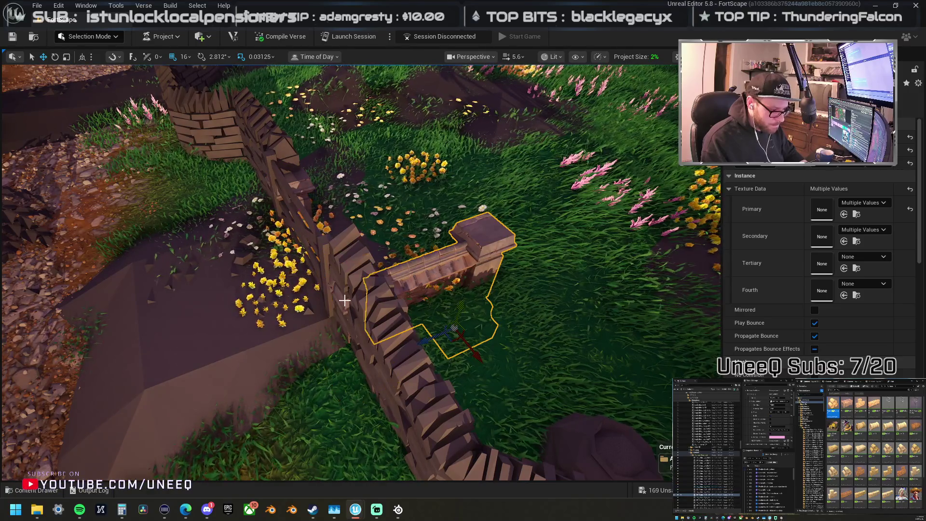
mouse_move(359, 428)
left_mouse_down()
mouse_move(292, 408)
mouse_move(399, 411)
left_mouse_up()
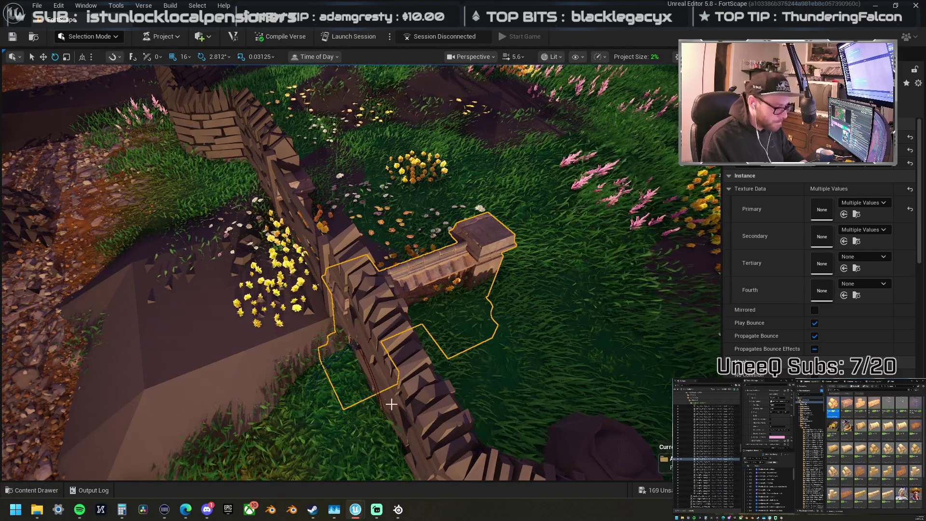
key("ctrl+z")
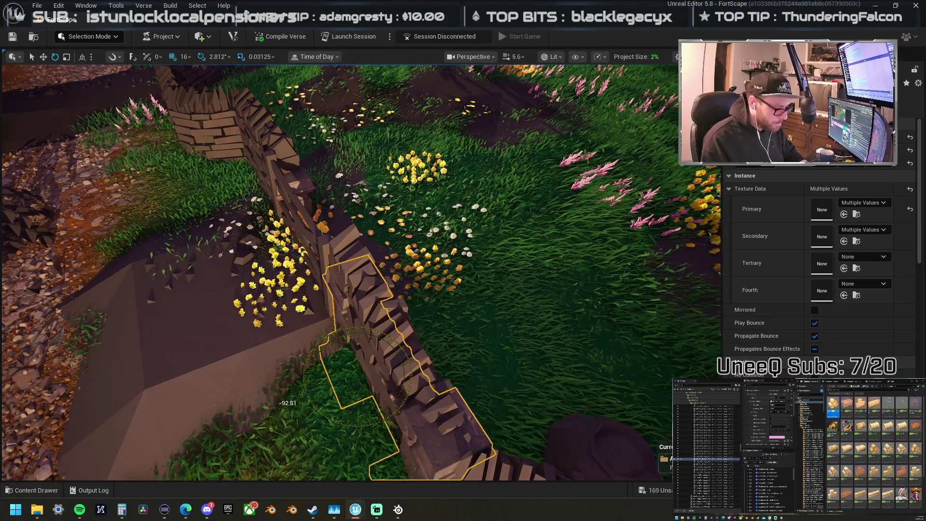
Step: Rotate the post-and-wall section about 39° and slide it and another wall segment along the fence
left_click_drag(346, 416, 319, 412)
left_click(296, 329, "ctrl")
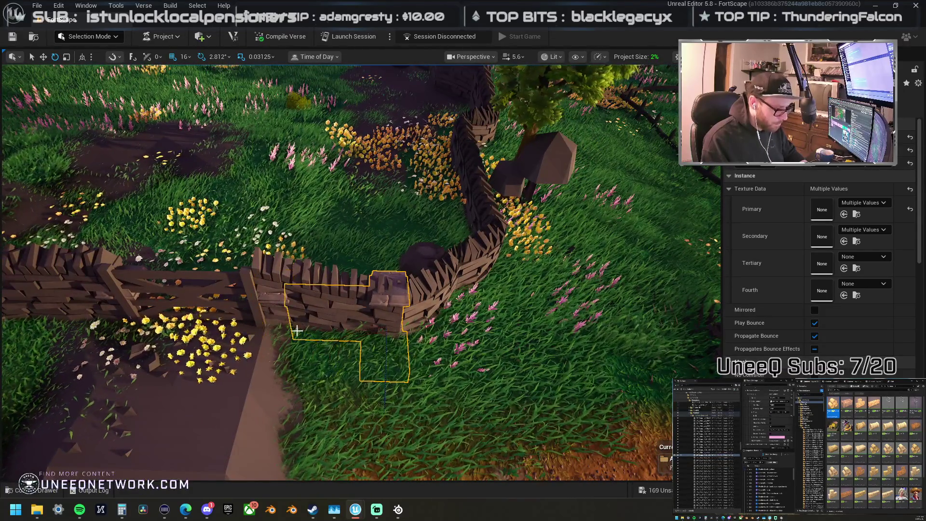
left_click_drag(359, 408, 322, 405)
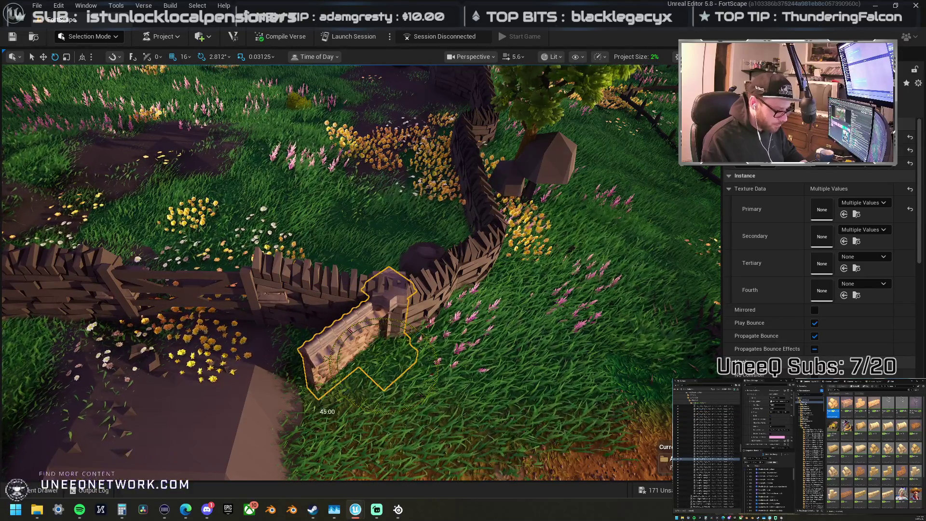
left_click_drag(403, 361, 469, 338)
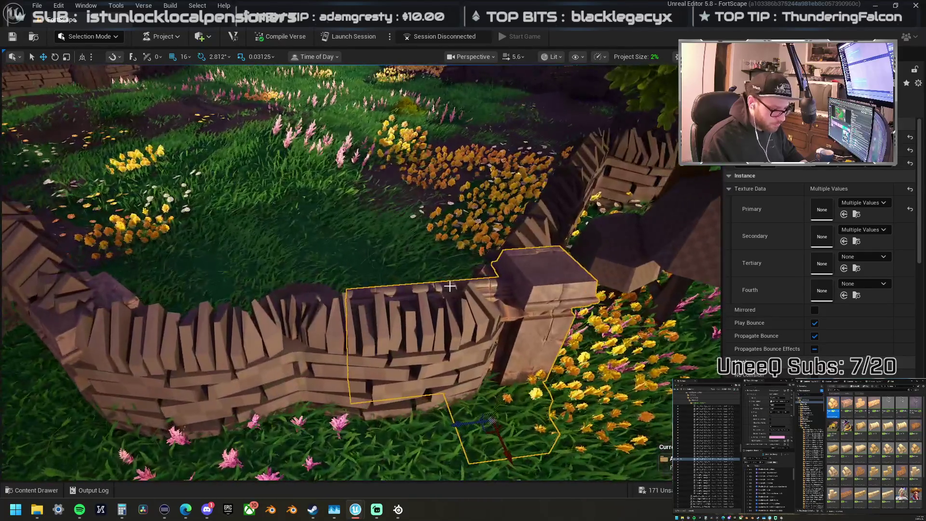
left_click(447, 285)
left_click_drag(448, 286, 441, 338)
left_click_drag(259, 343, 380, 349)
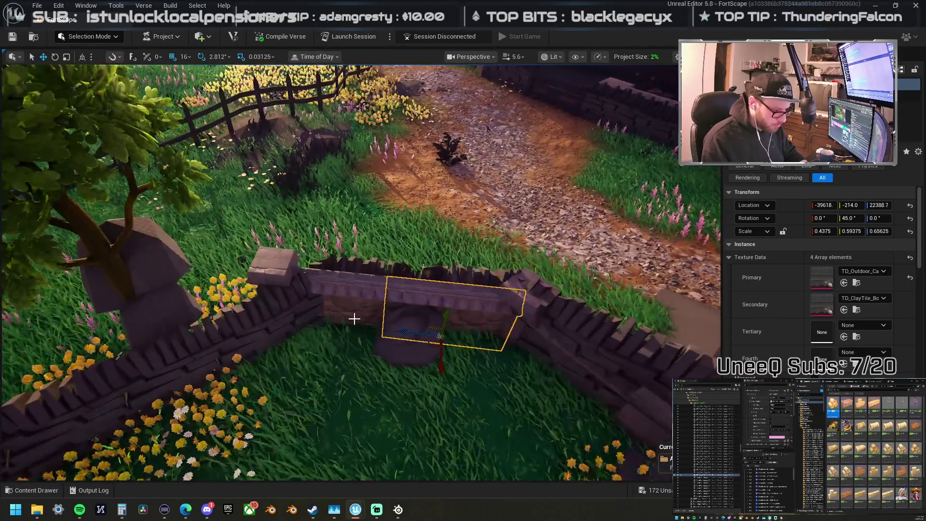
Step: Rotate the wall and added stone pillar about 48° and slide them left along the wall
left_click(285, 289, "ctrl")
key("e")
left_click_drag(326, 374, 338, 311)
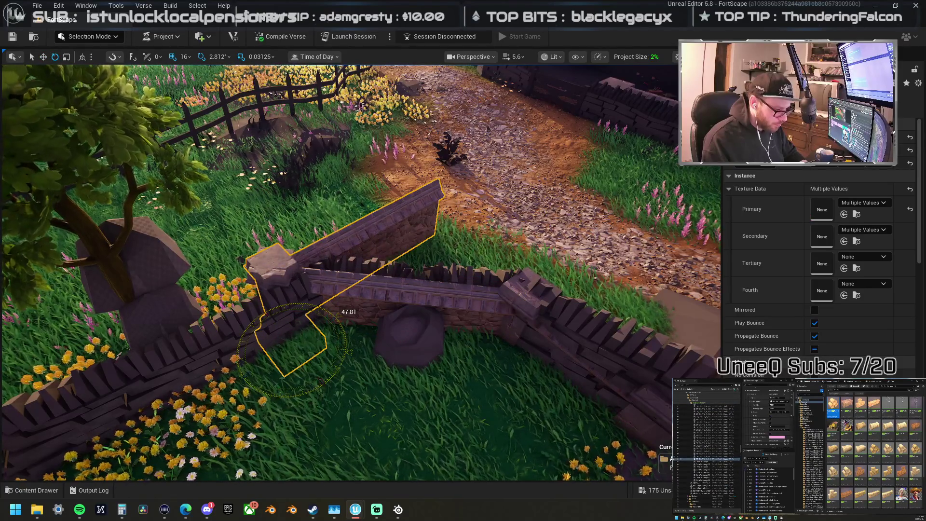
key("w")
left_click_drag(421, 314, 301, 306)
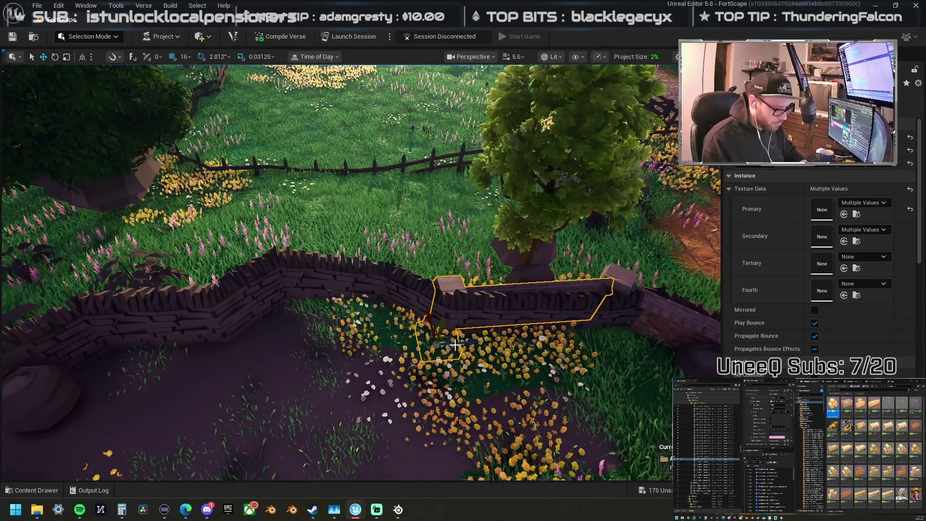
mouse_move(424, 343)
left_mouse_down()
mouse_move(283, 340)
mouse_move(329, 339)
left_mouse_up()
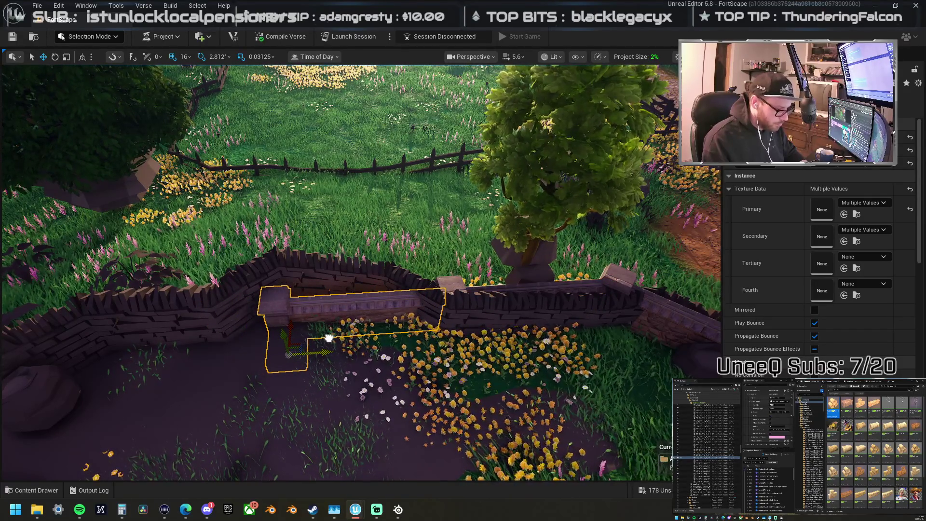
Step: Move another wall section left into the gap, rotate it to 45°, and nudge it into place
left_click_drag(328, 337, 332, 338)
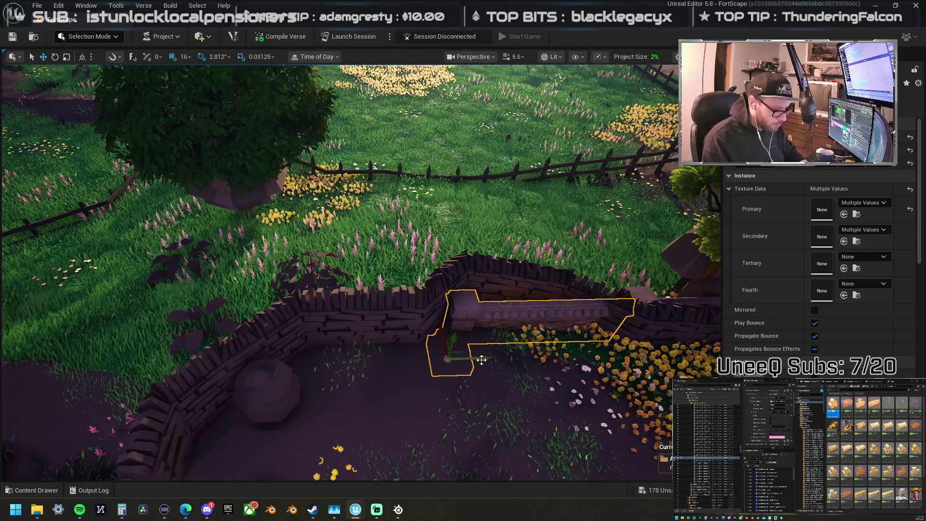
mouse_move(474, 359)
left_mouse_down()
mouse_move(326, 355)
mouse_move(346, 357)
left_mouse_up()
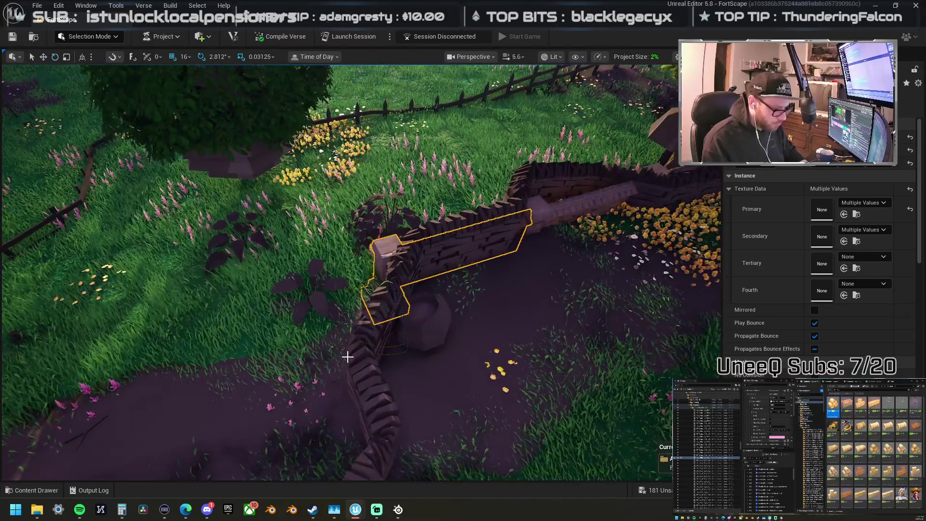
left_click_drag(436, 286, 403, 261)
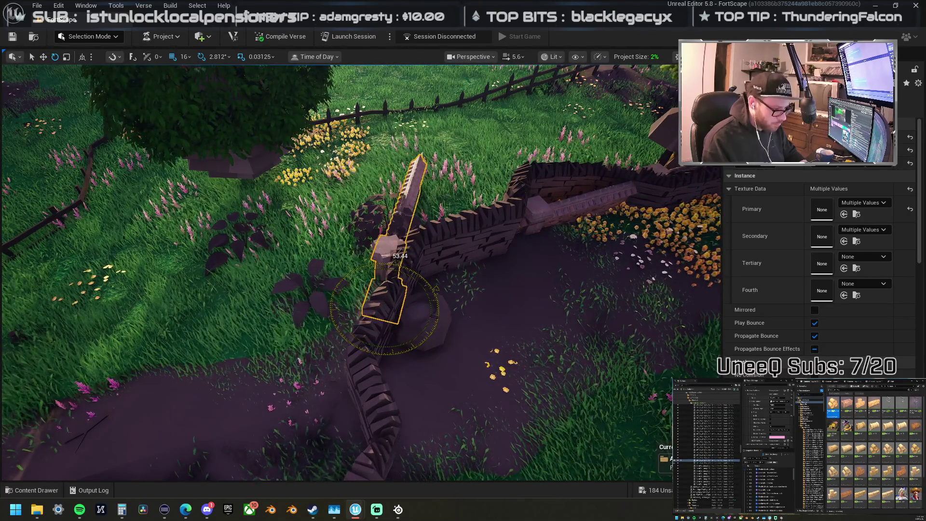
left_click_drag(411, 342, 411, 342)
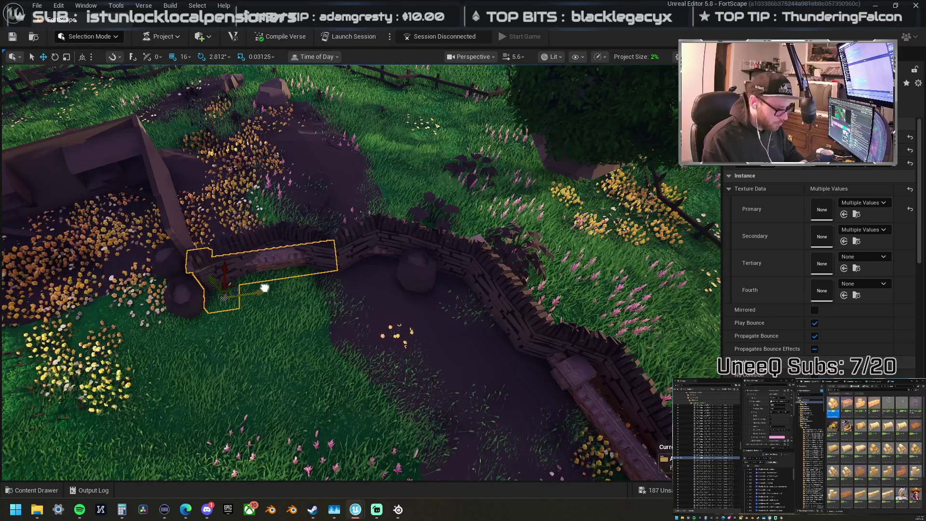
key("f")
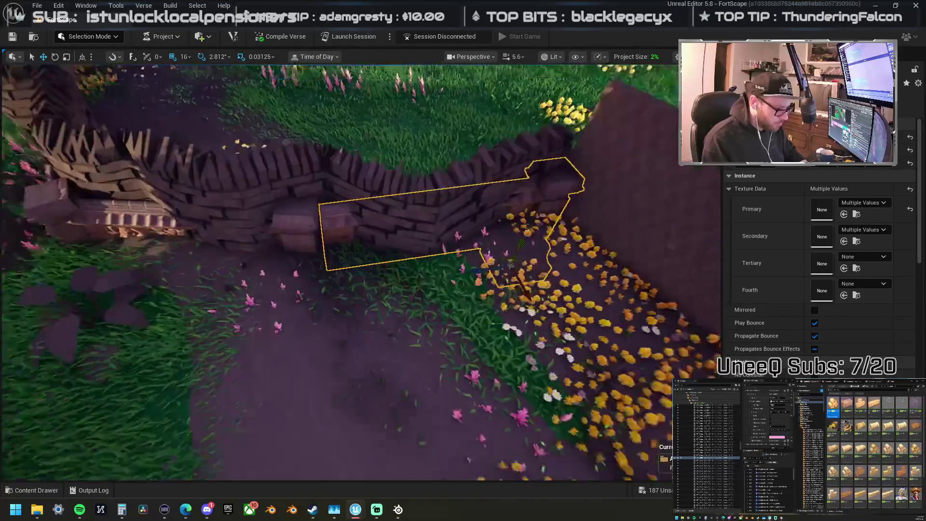
scroll(499, 266, "up", 3)
left_click_drag(529, 269, 512, 266)
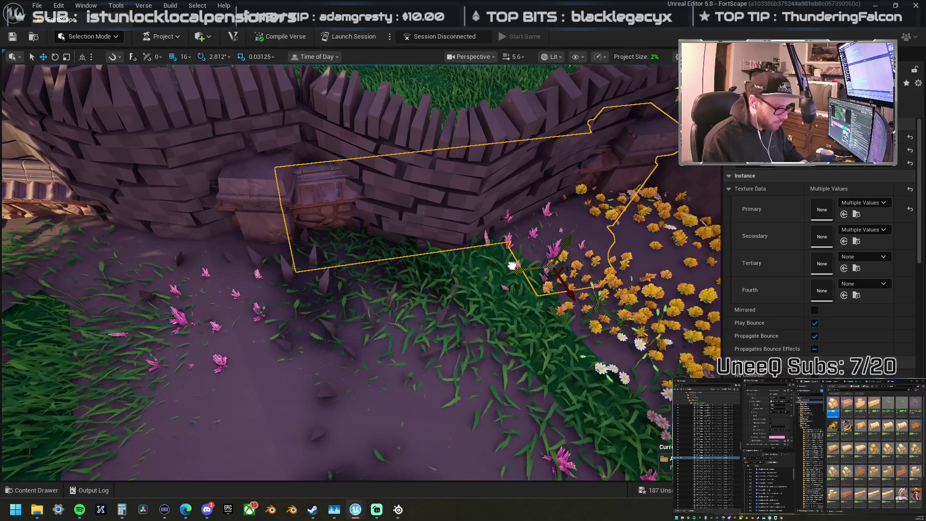
scroll(361, 273, "down", 10)
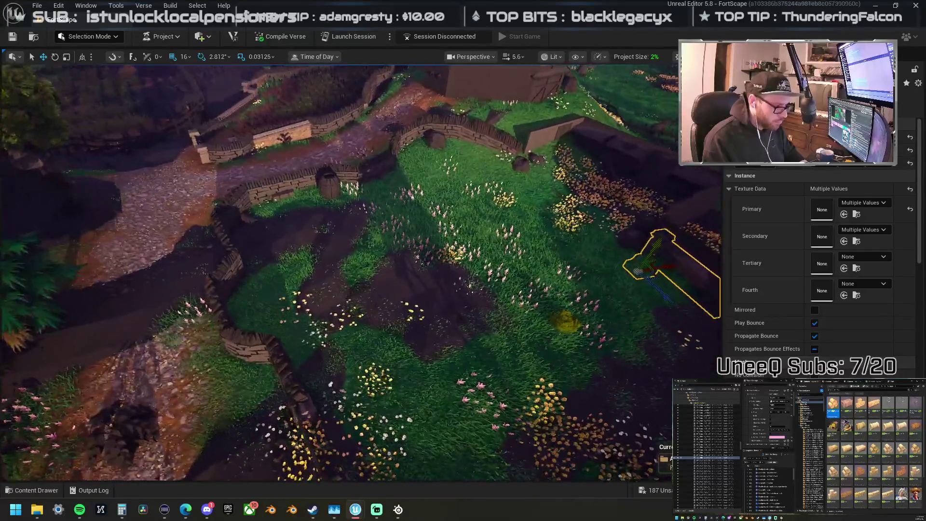
scroll(393, 315, "up", 10)
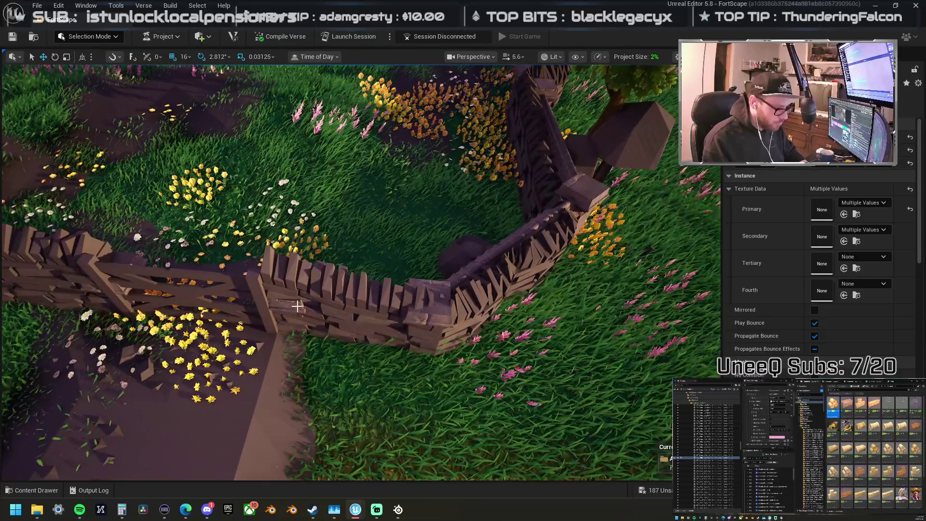
Step: Duplicate the stone wall piece beside the flowers and place the copy further right
left_click(298, 305)
key("f")
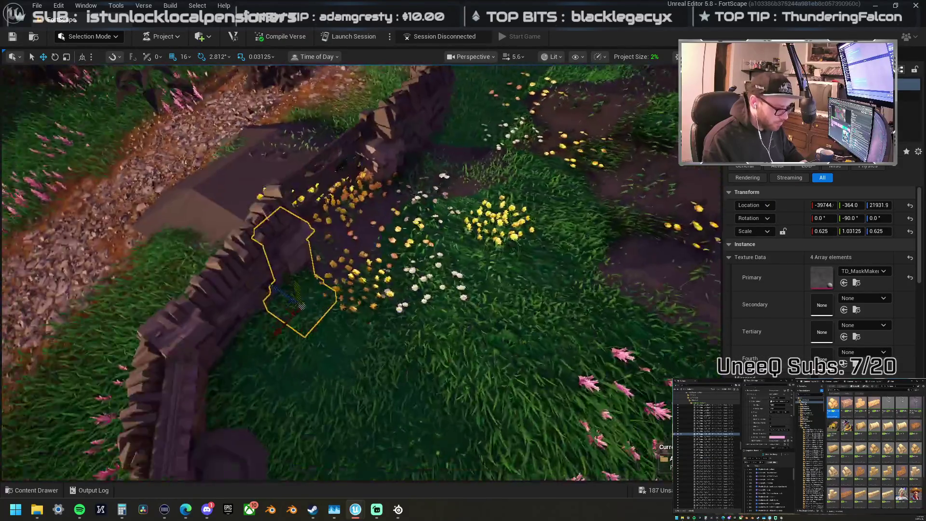
left_click(359, 275)
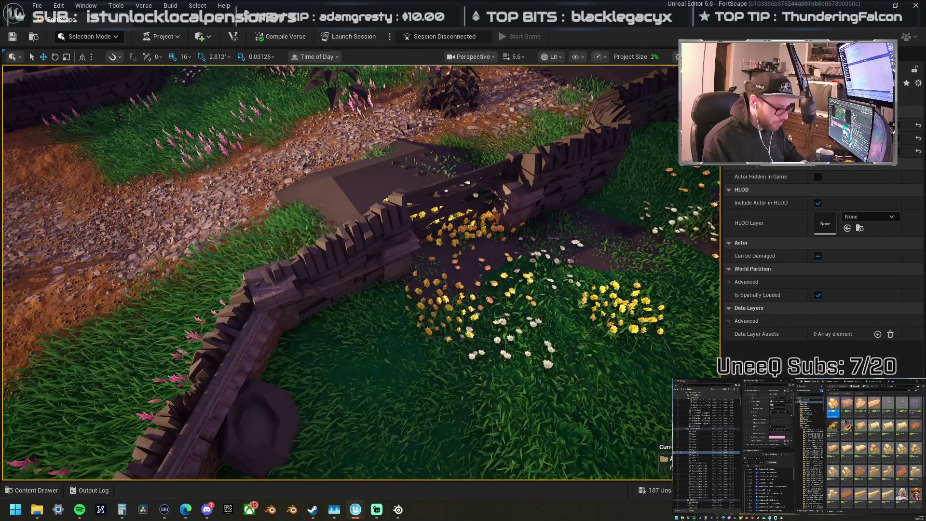
left_click(363, 272)
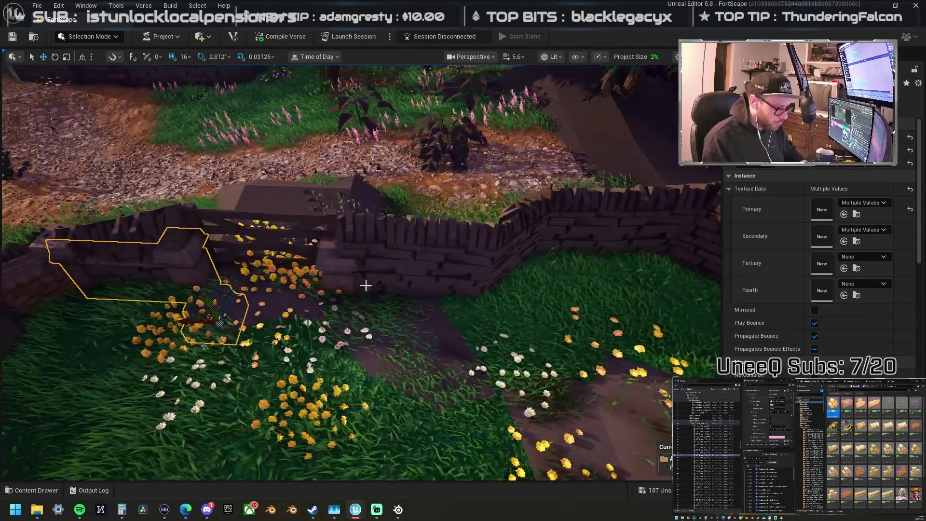
mouse_move(188, 321)
left_mouse_down("alt")
mouse_move(407, 340)
mouse_move(482, 333)
left_mouse_up("alt")
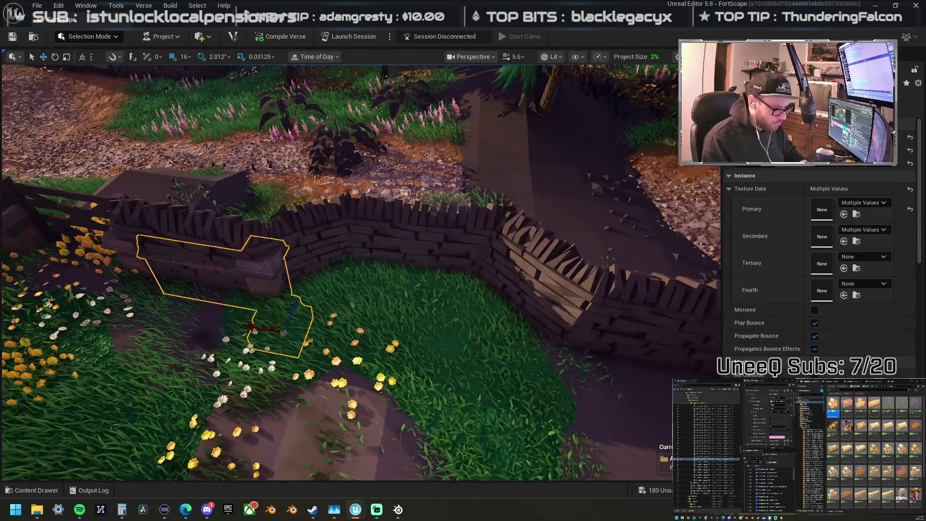
Step: Rotate the wall piece back and forth until it follows the wall's bend
left_click_drag(362, 270, 381, 212)
mouse_move(313, 347)
left_mouse_down()
mouse_move(366, 309)
mouse_move(313, 347)
left_mouse_up()
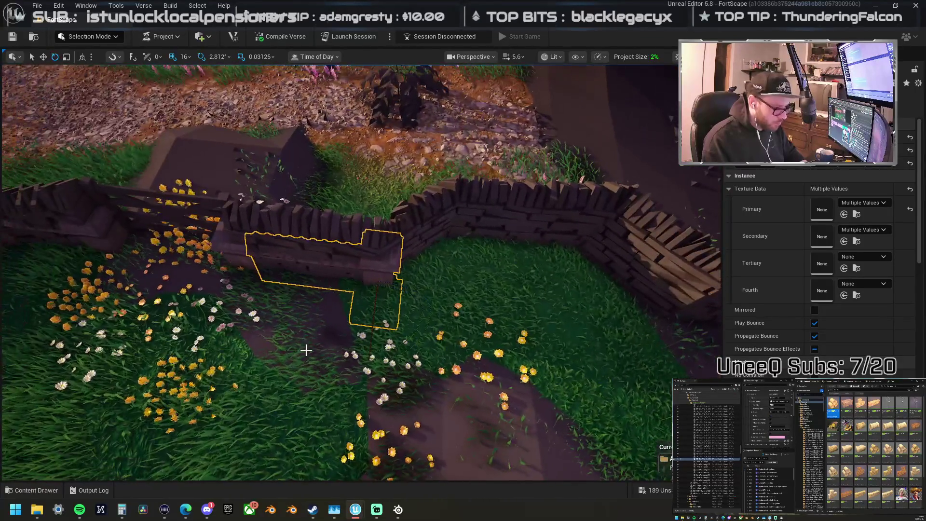
left_click_drag(368, 248, 345, 253)
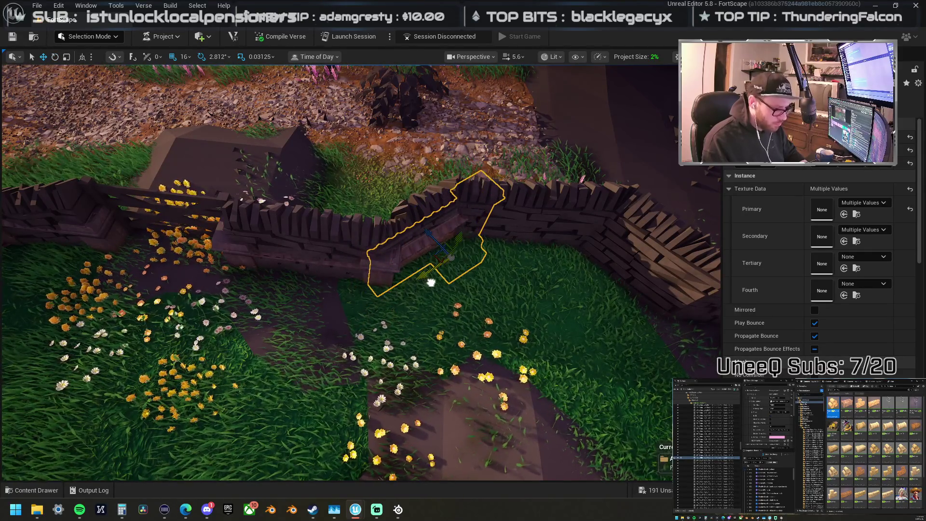
left_click_drag(409, 217, 459, 211)
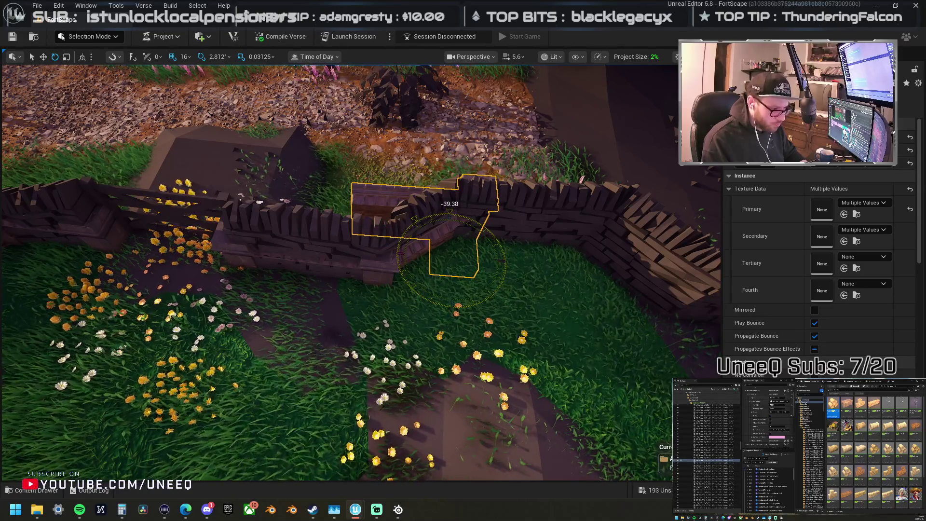
left_click_drag(453, 212, 268, 251)
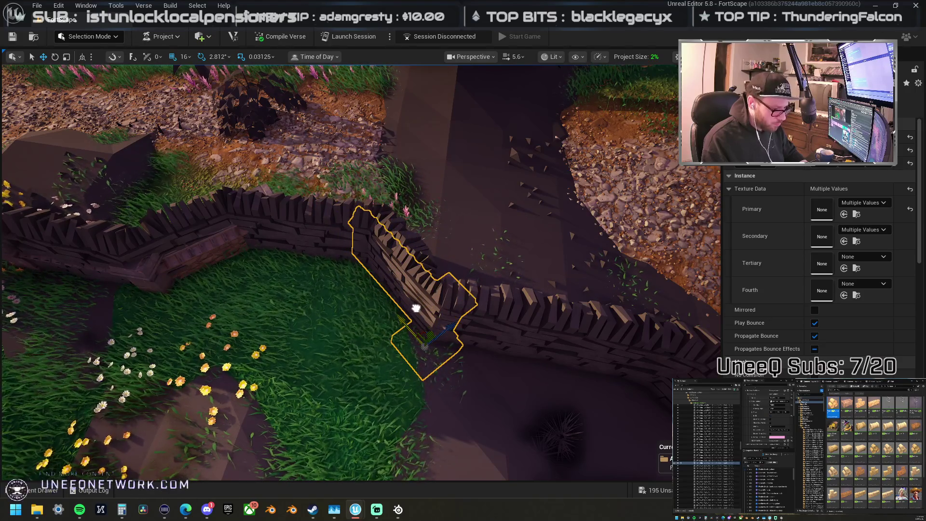
left_click_drag(448, 292, 434, 287)
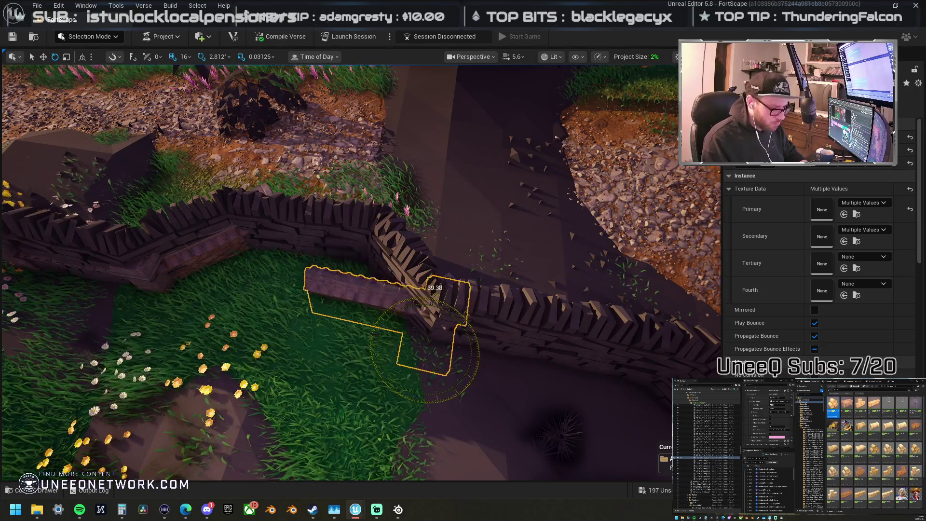
Step: Turn the wall piece 45° along the wall, then select another single piece to reposition
key("w")
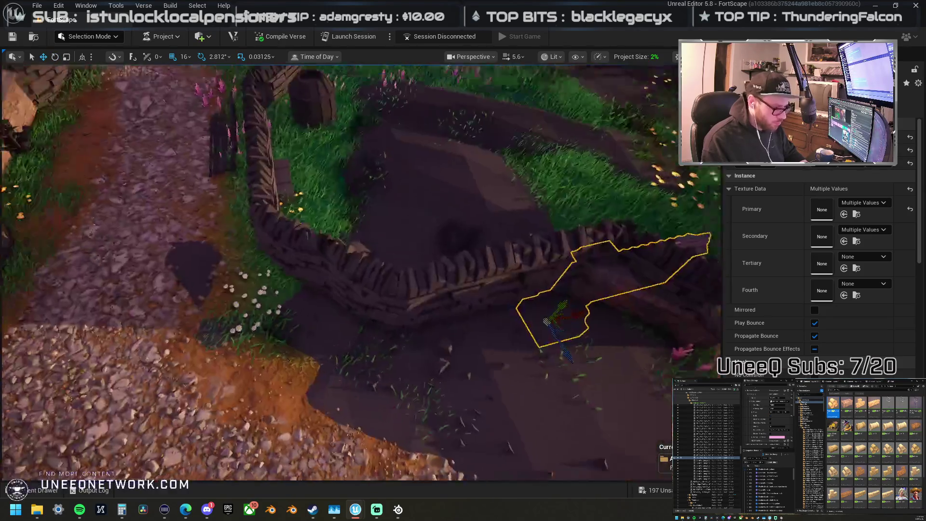
left_click_drag(336, 314, 424, 330)
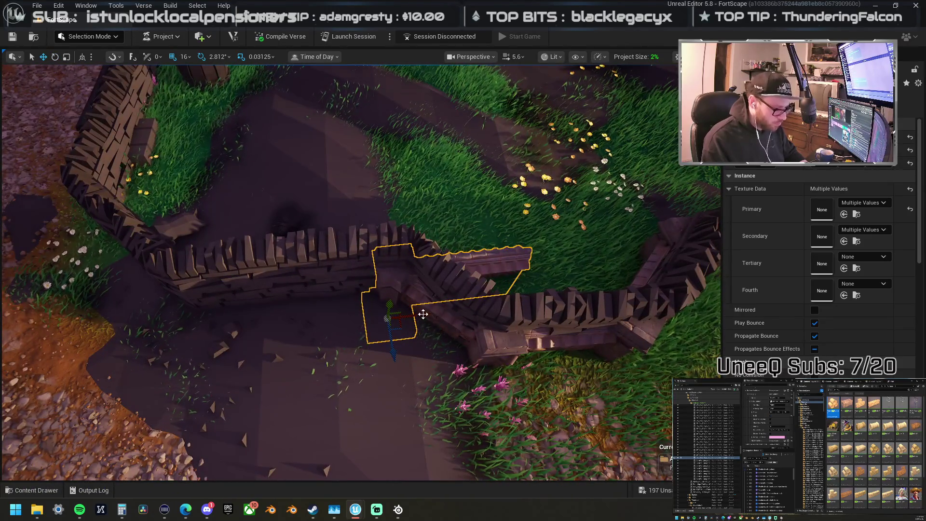
left_click_drag(336, 314, 315, 313)
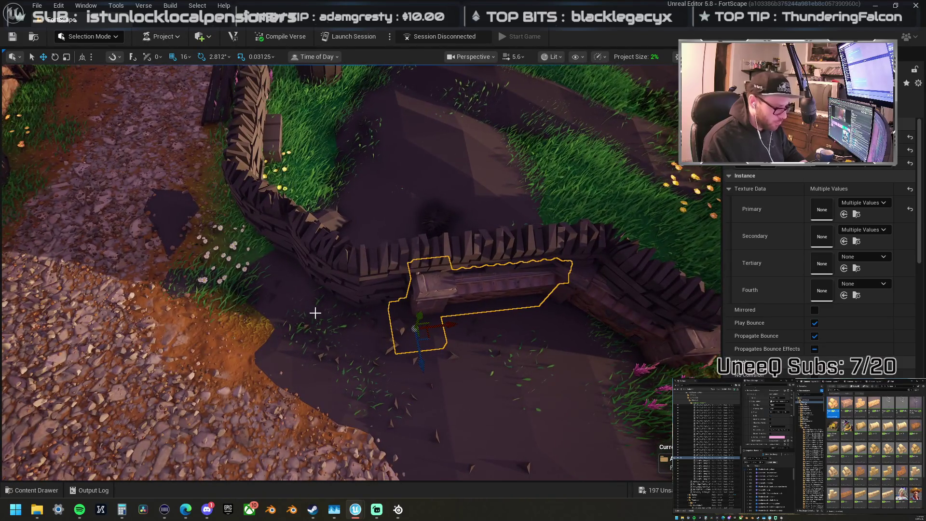
key("e")
mouse_move(405, 376)
left_mouse_down()
mouse_move(380, 393)
mouse_move(471, 341)
mouse_move(409, 302)
mouse_move(311, 275)
mouse_move(447, 293)
left_mouse_up()
key("w")
left_click(331, 235)
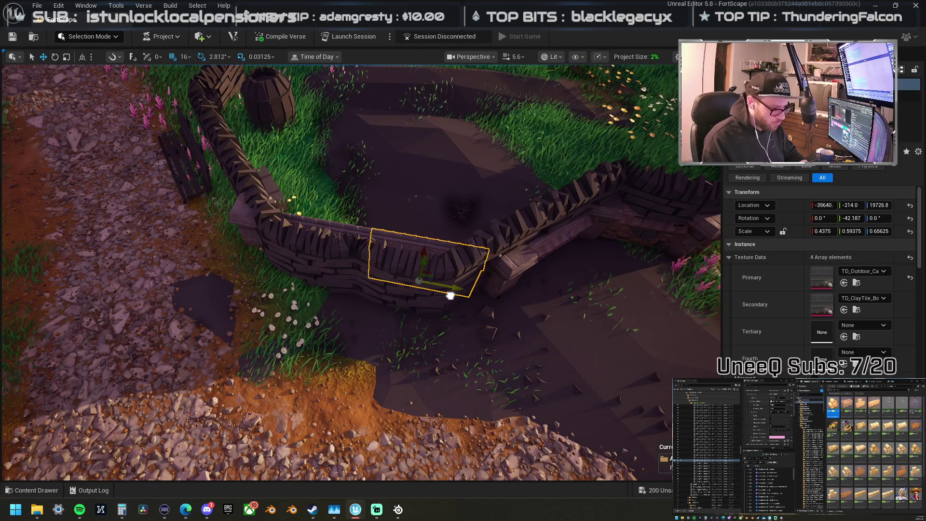
Step: Slide two neighbouring wall pieces along the wall, undo a wrong rotation, and turn them to fit the curve
left_click(314, 226, "ctrl")
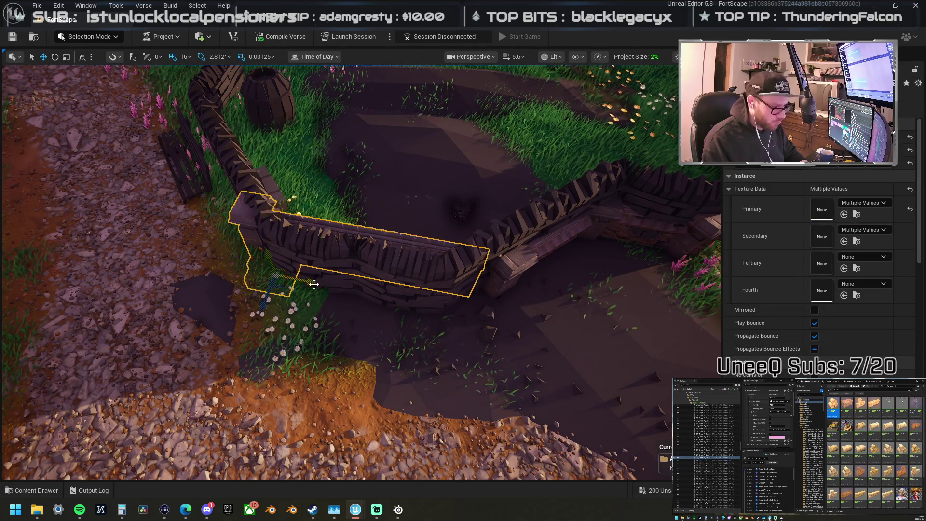
mouse_move(313, 283)
left_mouse_down()
mouse_move(331, 287)
mouse_move(289, 324)
mouse_move(207, 318)
mouse_move(223, 316)
left_mouse_up()
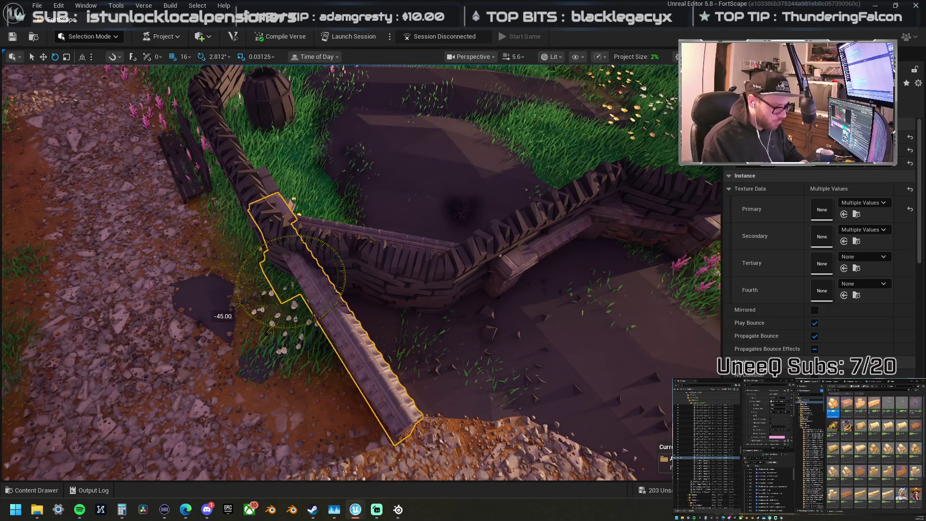
key("f")
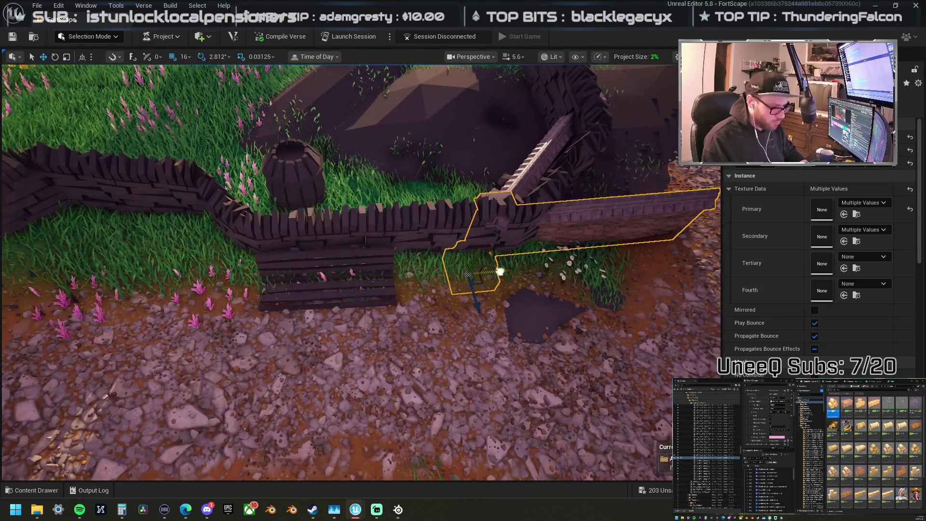
key("ctrl+z")
mouse_move(495, 230)
left_mouse_down()
mouse_move(266, 289)
mouse_move(359, 329)
mouse_move(345, 344)
mouse_move(324, 341)
left_mouse_up()
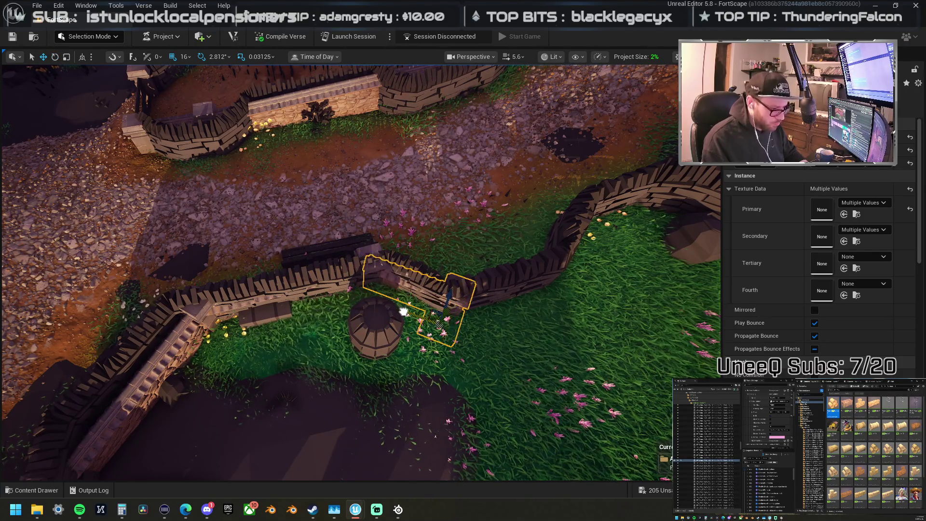
left_click_drag(403, 311, 376, 355)
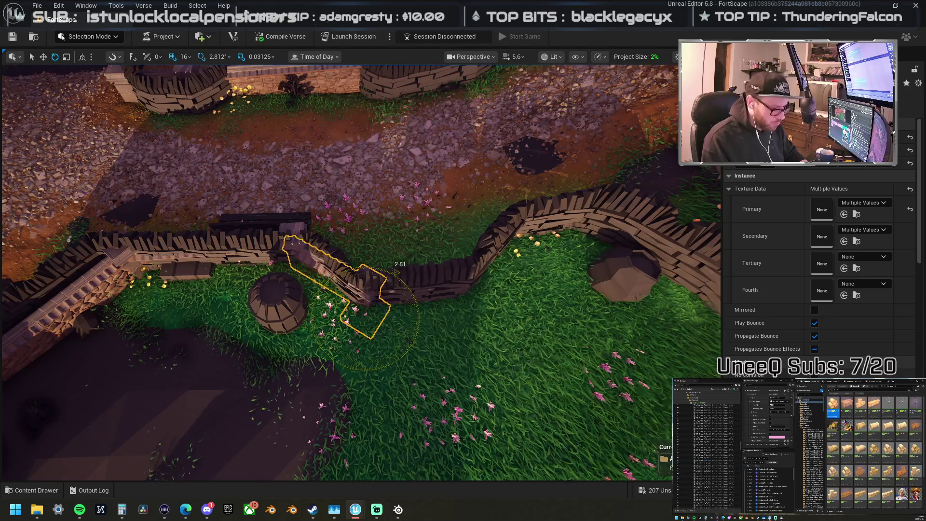
left_click_drag(395, 271, 366, 262)
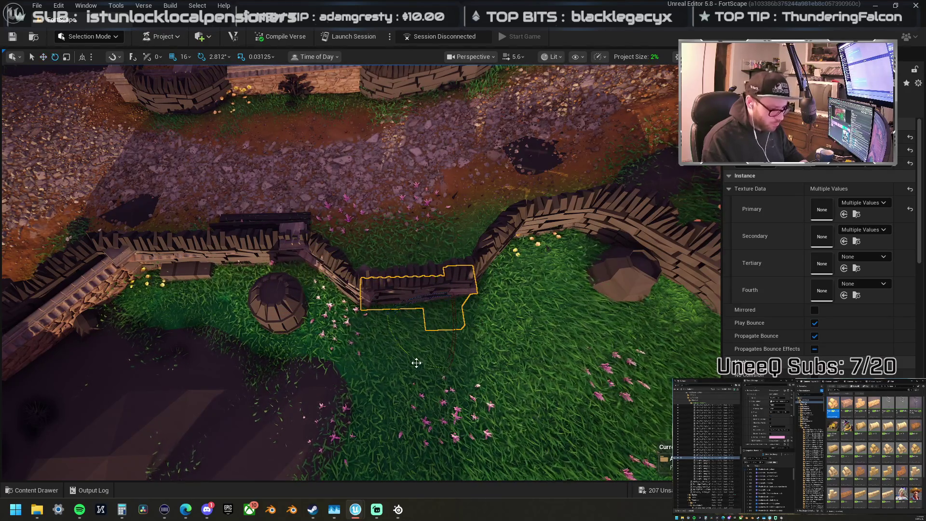
mouse_move(430, 262)
left_mouse_down()
mouse_move(398, 272)
mouse_move(341, 319)
mouse_move(372, 306)
mouse_move(436, 322)
mouse_move(417, 302)
left_mouse_up()
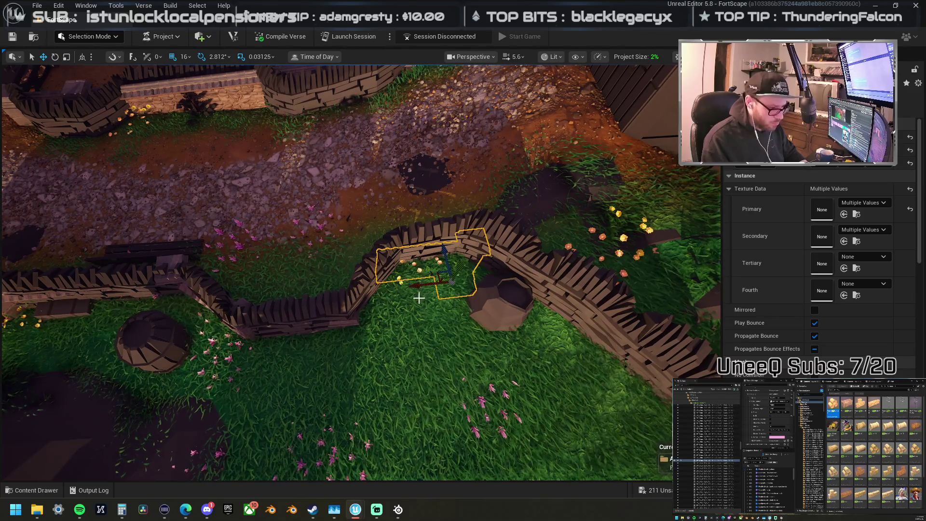
Step: Slide the stone wall block under the wooden bridge left between the pillars
left_click_drag(416, 301, 407, 337)
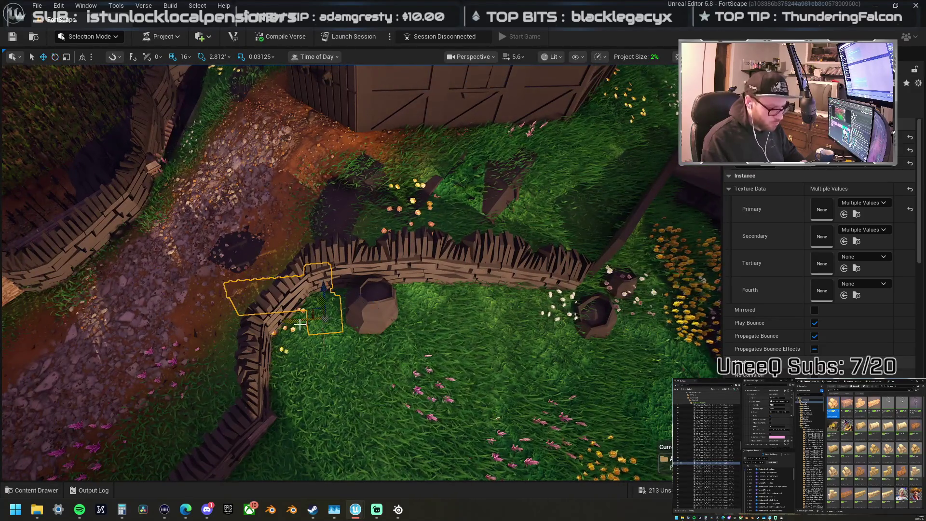
mouse_move(406, 337)
left_mouse_down()
mouse_move(366, 337)
mouse_move(532, 330)
left_mouse_up()
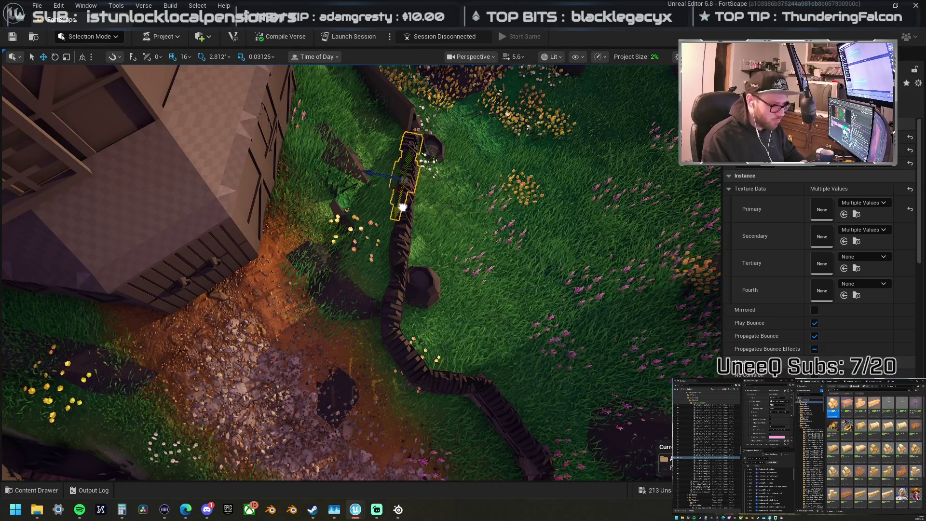
mouse_move(404, 210)
left_mouse_down()
mouse_move(444, 220)
mouse_move(415, 222)
left_mouse_up()
left_click(415, 270)
mouse_move(415, 331)
left_mouse_down()
mouse_move(267, 316)
mouse_move(431, 344)
left_mouse_up()
mouse_move(475, 312)
left_mouse_down()
mouse_move(337, 313)
mouse_move(366, 304)
left_mouse_up()
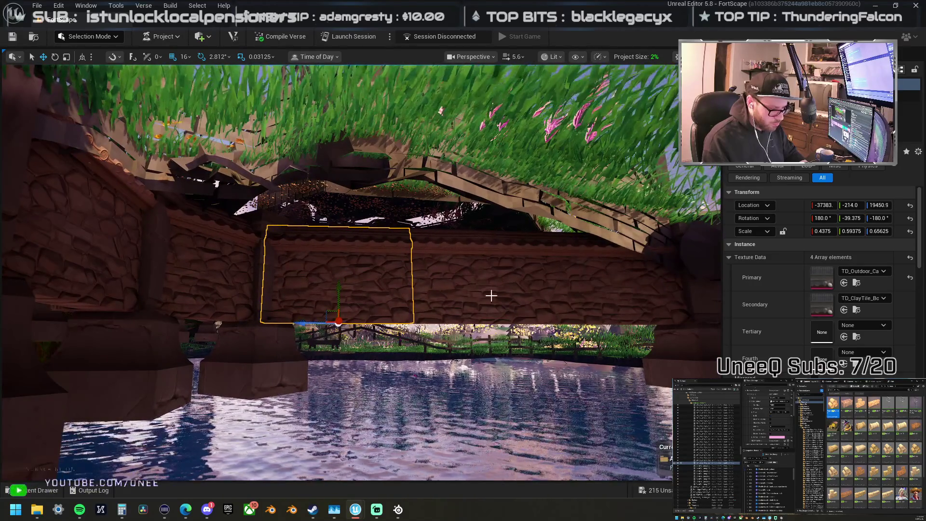
Step: Alt-drag a copy of the wall section rightward, then add the left wall piece and front pillar to the selection
mouse_move(440, 299)
left_mouse_down()
mouse_move(563, 293)
mouse_move(610, 361)
left_mouse_up()
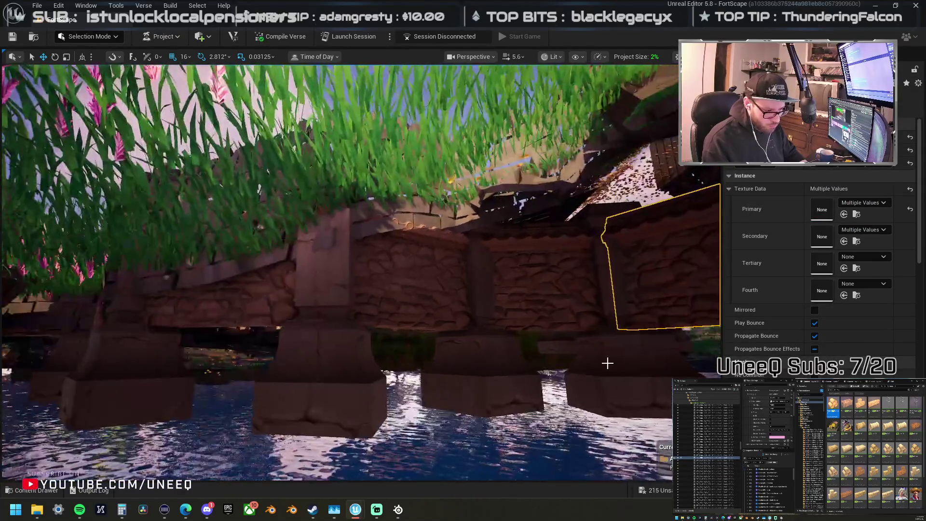
mouse_move(505, 369)
left_mouse_down()
mouse_move(440, 296)
mouse_move(529, 304)
mouse_move(306, 374)
mouse_move(256, 317)
left_mouse_up()
left_click(257, 318, "ctrl")
left_click(337, 415, "ctrl")
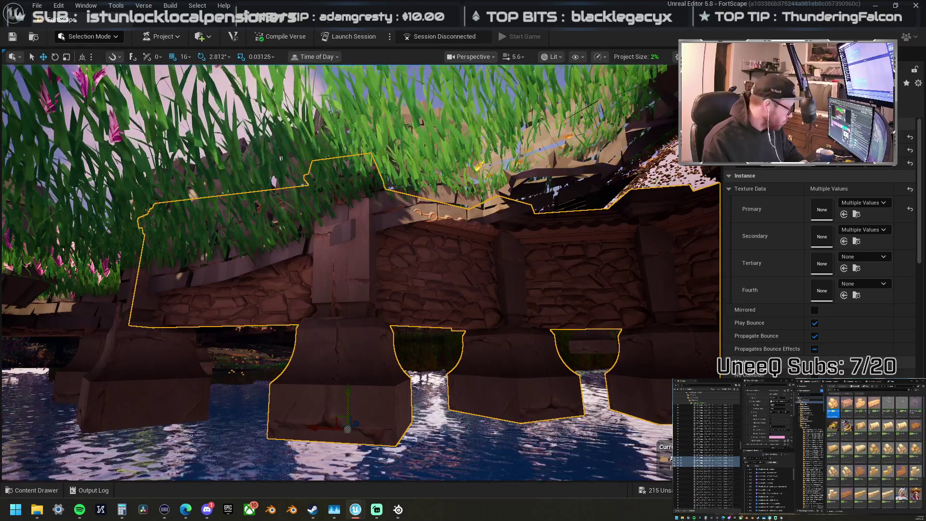
mouse_move(337, 414)
left_mouse_down()
mouse_move(268, 314)
mouse_move(251, 347)
mouse_move(240, 207)
mouse_move(215, 260)
mouse_move(207, 241)
mouse_move(505, 254)
left_mouse_up()
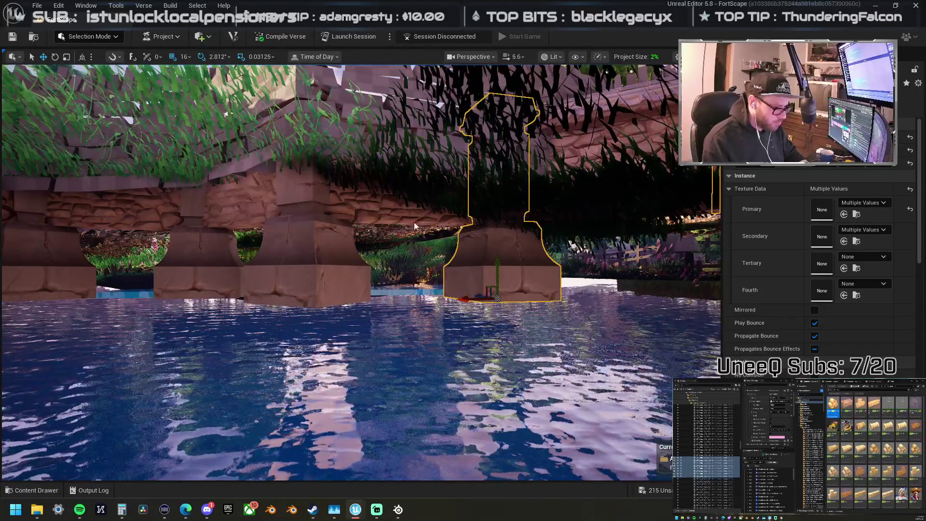
left_click_drag(310, 254, 310, 253)
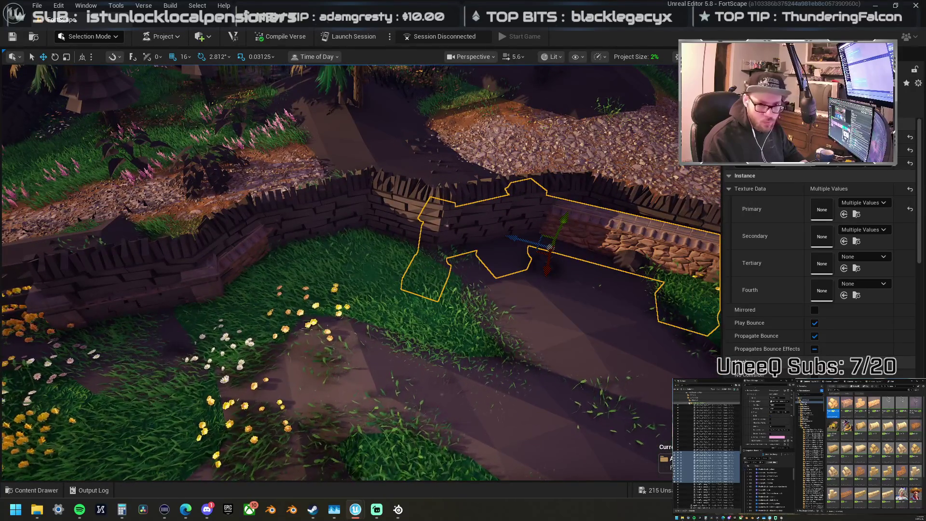
key("Escape")
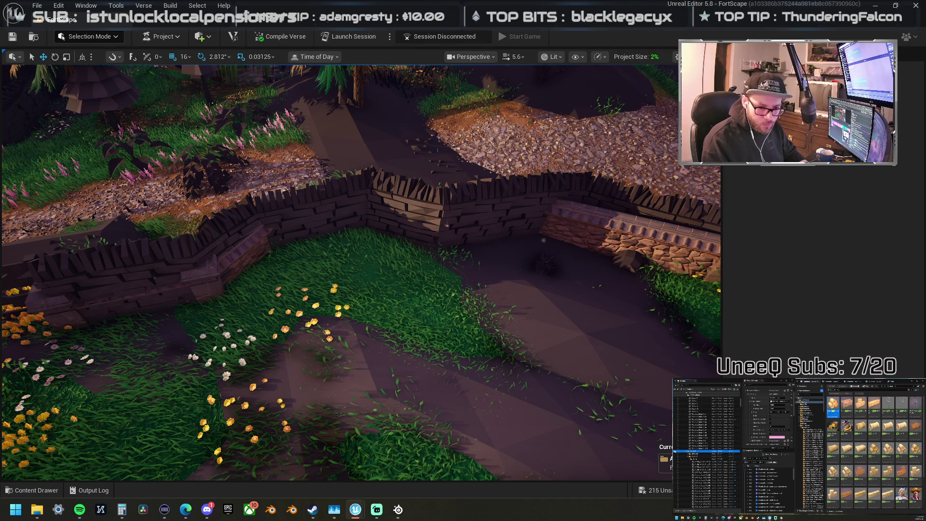
key("Delete")
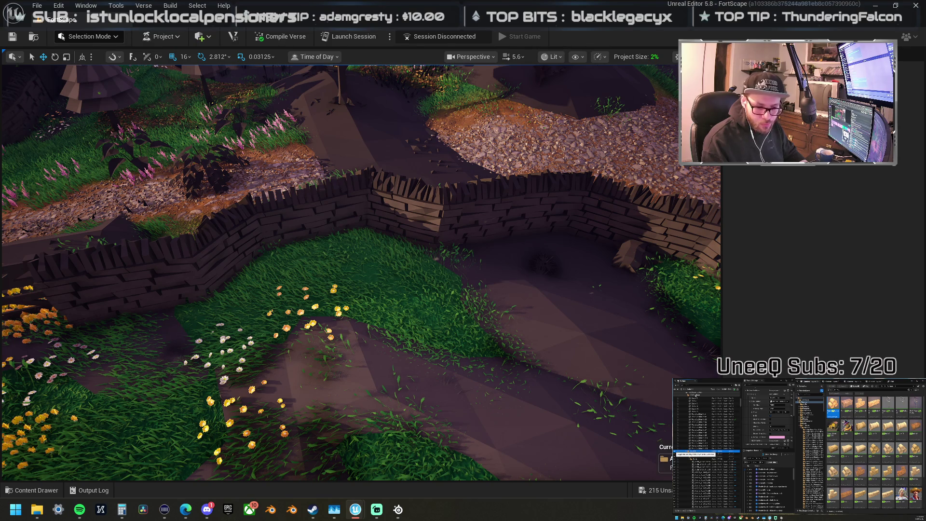
key("ctrl+z")
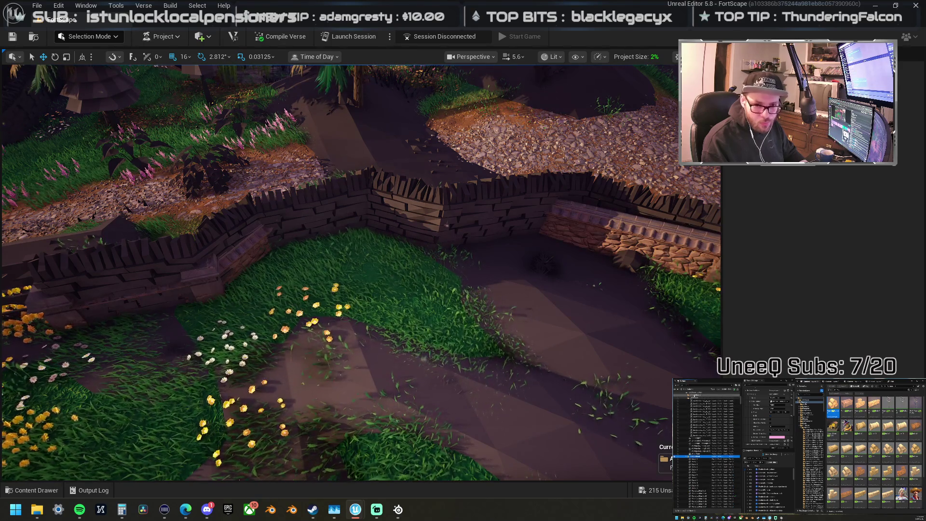
key("ctrl+z")
left_click_drag(446, 287, 627, 291)
mouse_move(283, 353)
left_mouse_down()
mouse_move(323, 346)
mouse_move(283, 353)
mouse_move(285, 330)
mouse_move(275, 345)
left_mouse_up()
left_click(283, 353)
scroll(338, 269, "down", 5)
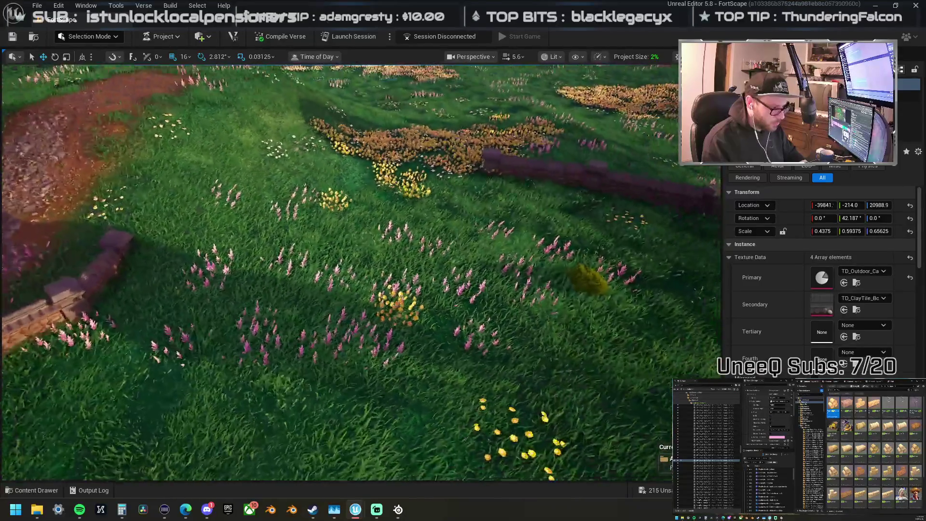
left_click_drag(195, 172, 195, 172)
left_click(98, 39)
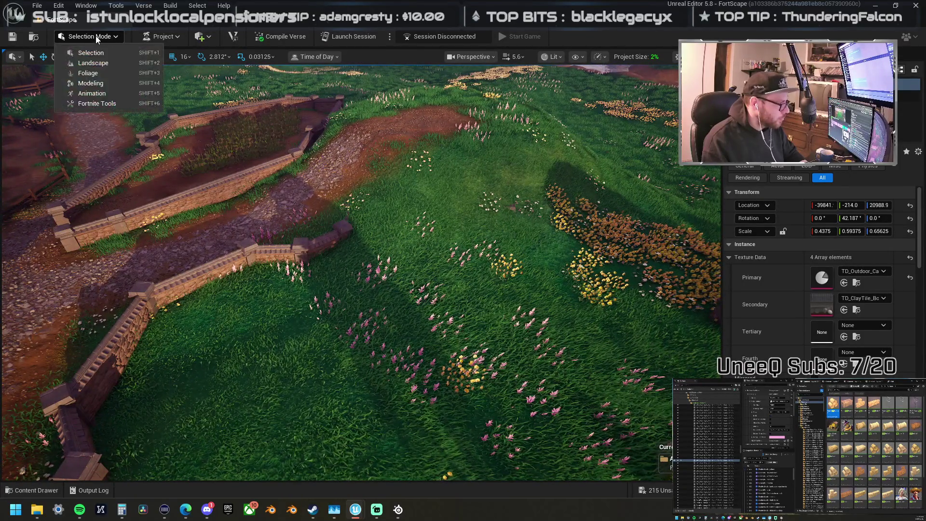
Step: Flatten the grassy slope up to the stone wall, then smooth the dirt mound on the path
left_click(96, 63)
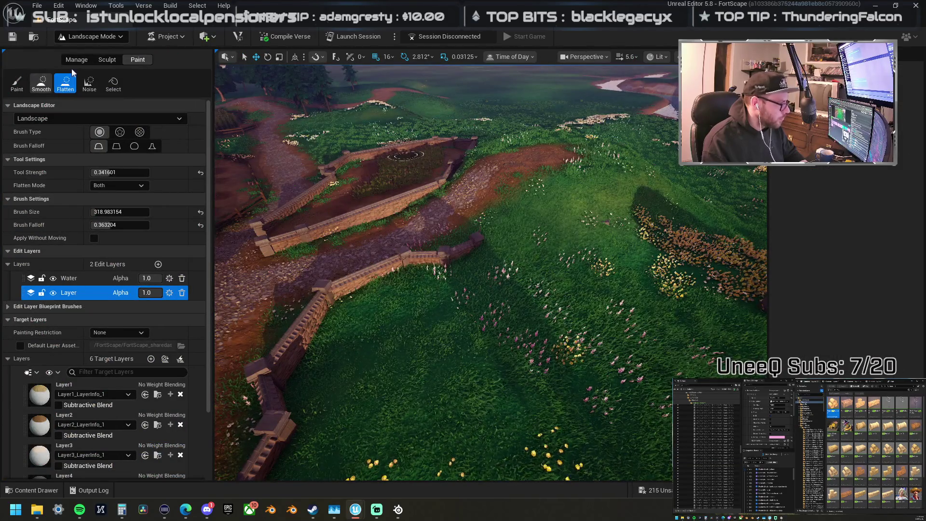
left_click(102, 65)
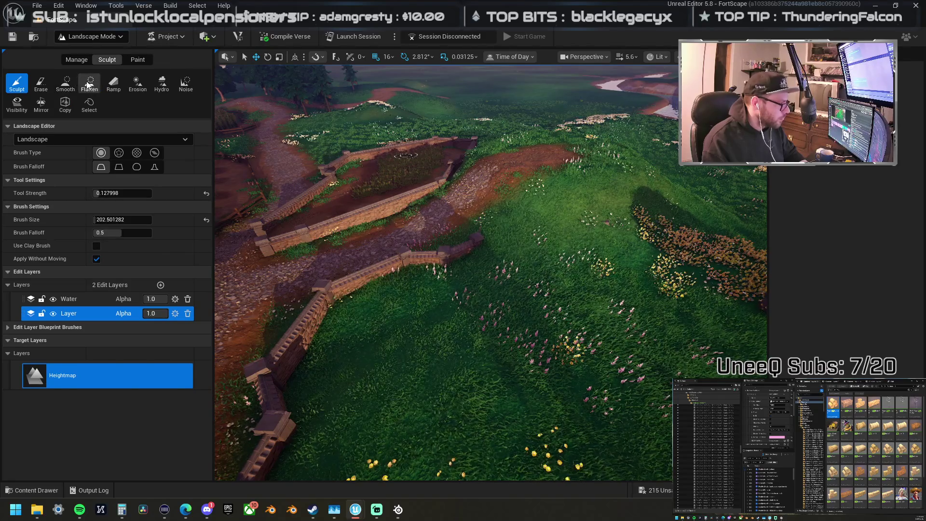
left_click(88, 83)
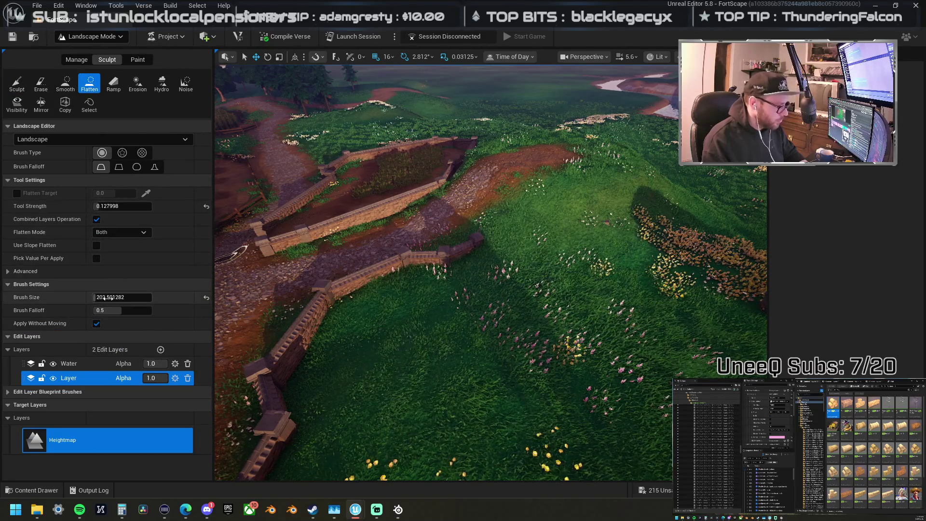
mouse_move(361, 371)
left_mouse_down()
mouse_move(486, 355)
mouse_move(465, 341)
mouse_move(585, 341)
mouse_move(490, 328)
left_mouse_up()
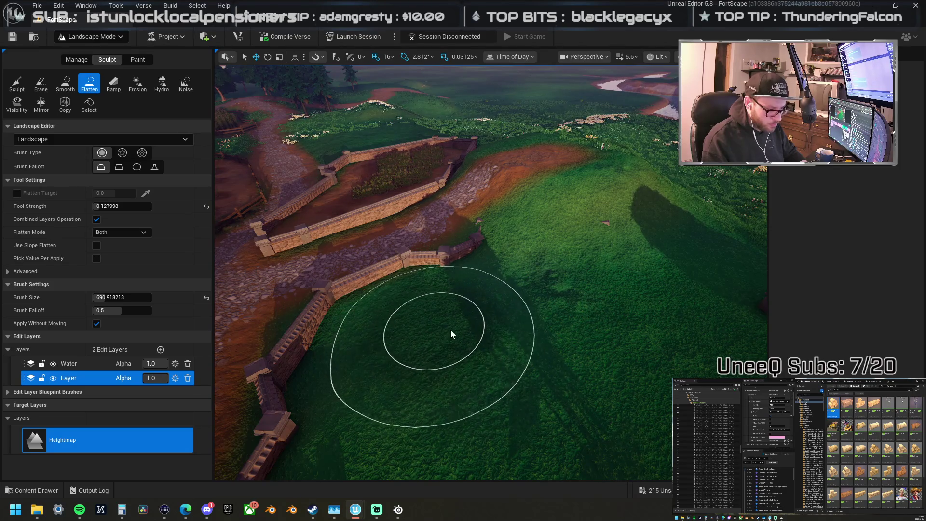
mouse_move(502, 266)
left_mouse_down()
mouse_move(550, 253)
mouse_move(513, 260)
mouse_move(629, 264)
mouse_move(565, 256)
left_mouse_up()
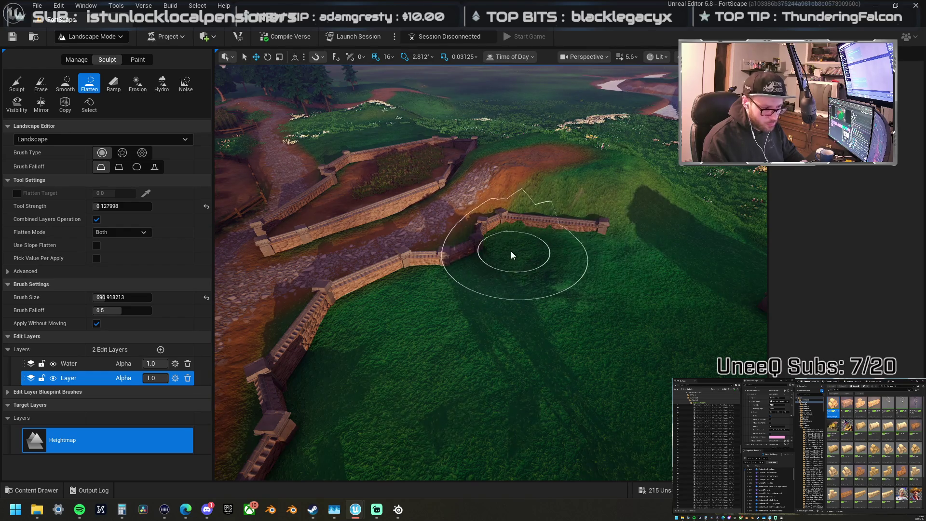
mouse_move(666, 269)
left_mouse_down()
mouse_move(607, 198)
mouse_move(620, 259)
left_mouse_up()
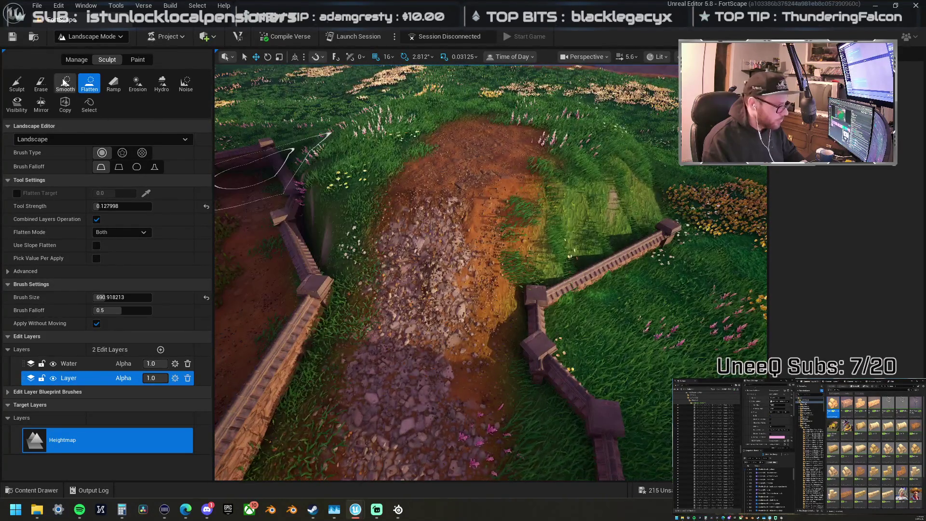
left_click(65, 83)
mouse_move(480, 186)
left_mouse_down()
mouse_move(496, 135)
mouse_move(508, 146)
mouse_move(427, 160)
mouse_move(526, 151)
mouse_move(620, 162)
mouse_move(550, 241)
mouse_move(617, 234)
left_mouse_up()
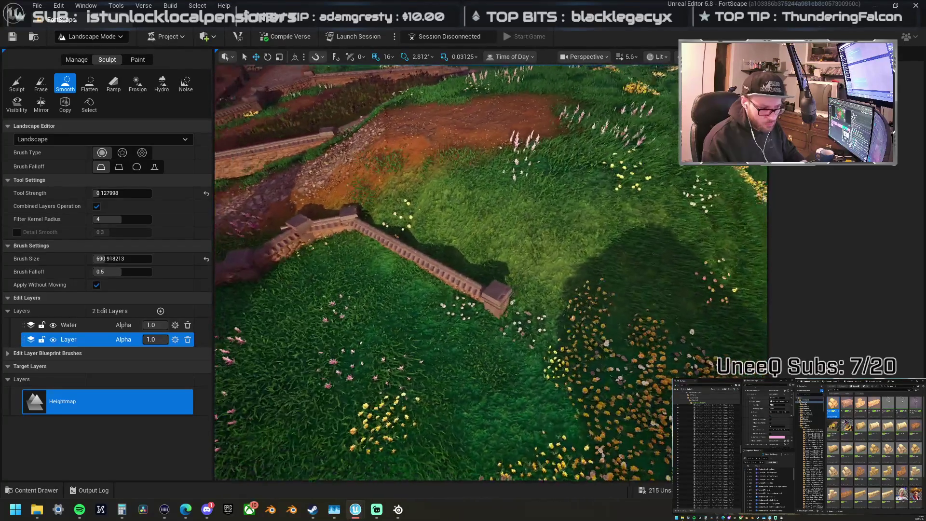
Step: Flatten the grass below the stone wall
left_click_drag(450, 217, 443, 223)
left_click(89, 83)
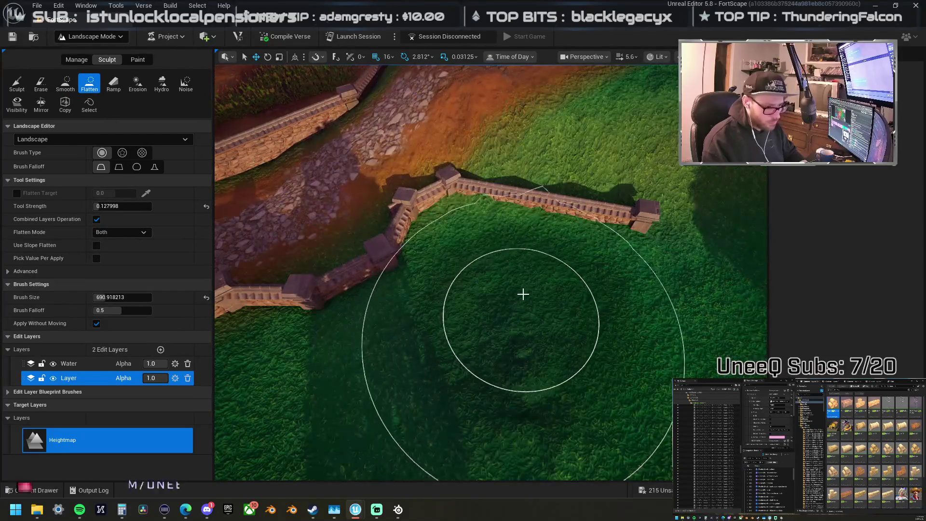
mouse_move(436, 276)
left_mouse_down()
mouse_move(521, 289)
mouse_move(593, 276)
mouse_move(500, 285)
mouse_move(448, 262)
mouse_move(476, 247)
mouse_move(599, 262)
left_mouse_up()
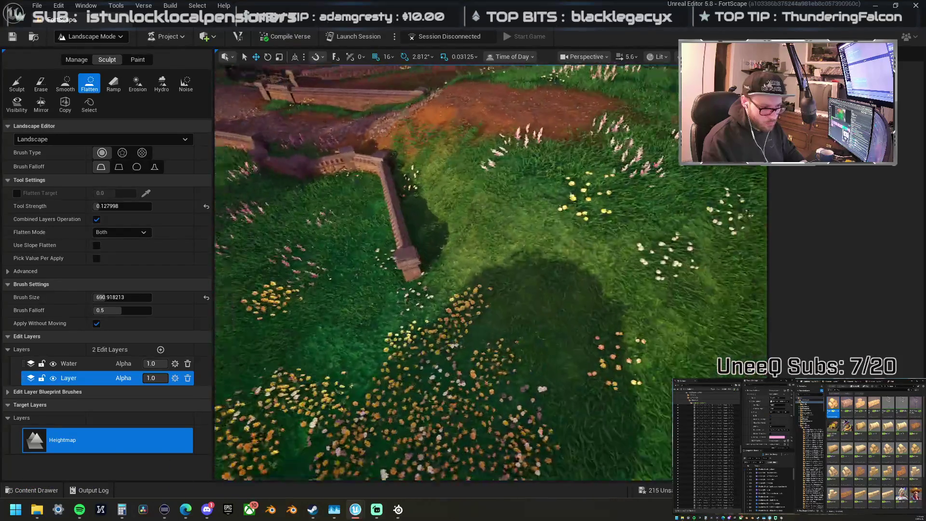
scroll(427, 389, "up", 3)
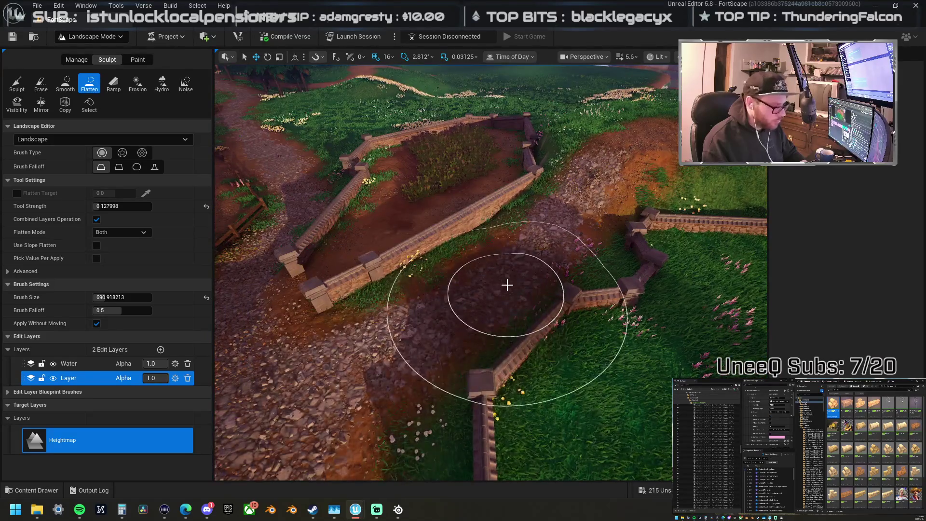
Step: Smooth the dirt mound, the dirt-and-rock path, and the bumps across the grass field
left_click(64, 84)
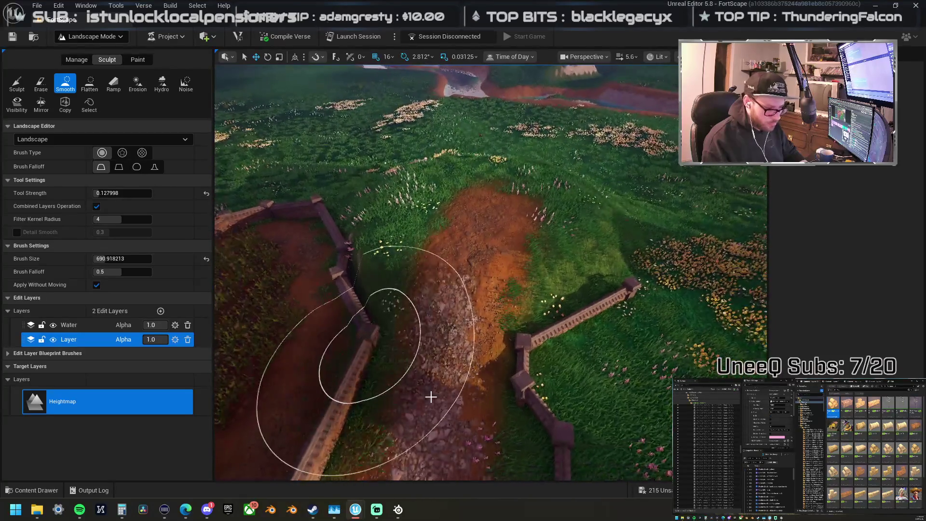
mouse_move(427, 391)
left_mouse_down()
mouse_move(451, 327)
mouse_move(454, 227)
mouse_move(434, 252)
mouse_move(405, 215)
left_mouse_up()
mouse_move(487, 204)
left_mouse_down()
mouse_move(532, 219)
mouse_move(548, 193)
left_mouse_up()
mouse_move(447, 171)
left_mouse_down()
mouse_move(410, 227)
mouse_move(520, 223)
mouse_move(565, 206)
left_mouse_up()
mouse_move(525, 183)
left_mouse_down()
mouse_move(447, 186)
mouse_move(447, 248)
mouse_move(420, 393)
left_mouse_up()
key("w")
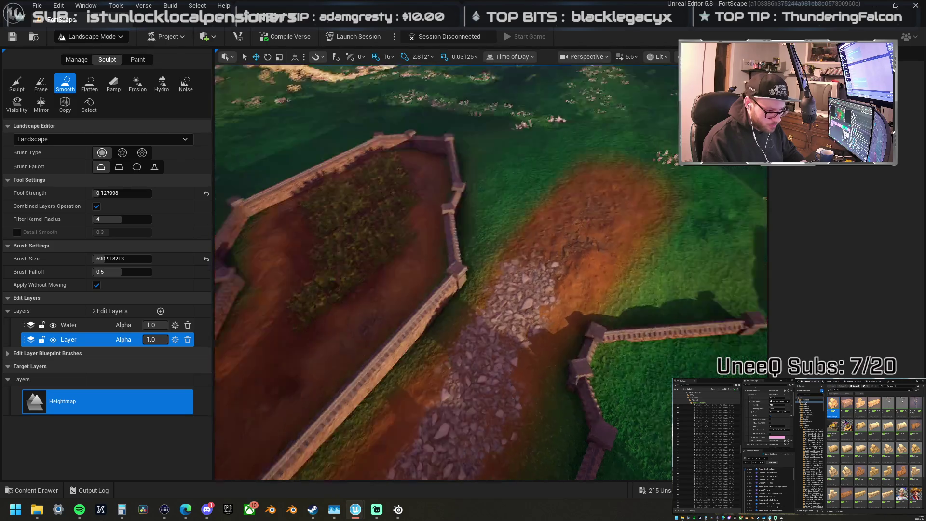
scroll(497, 338, "up", 5)
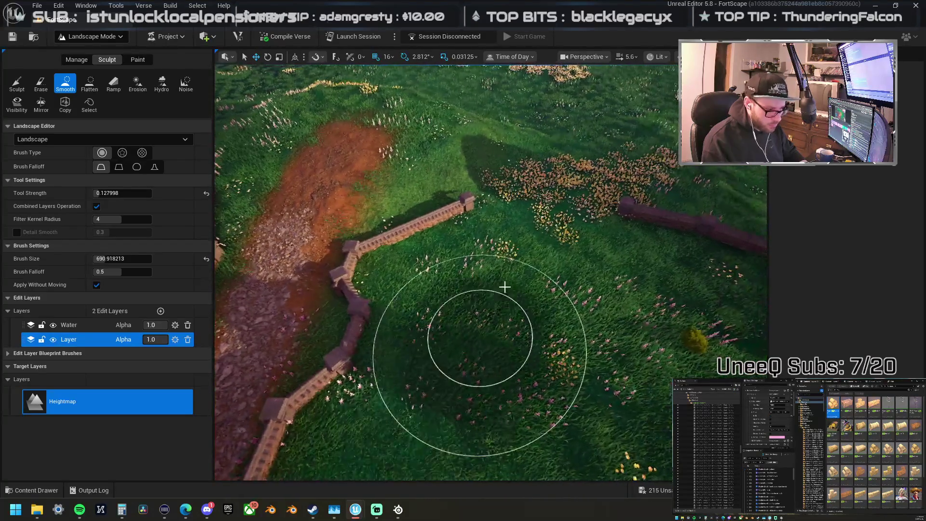
key("w")
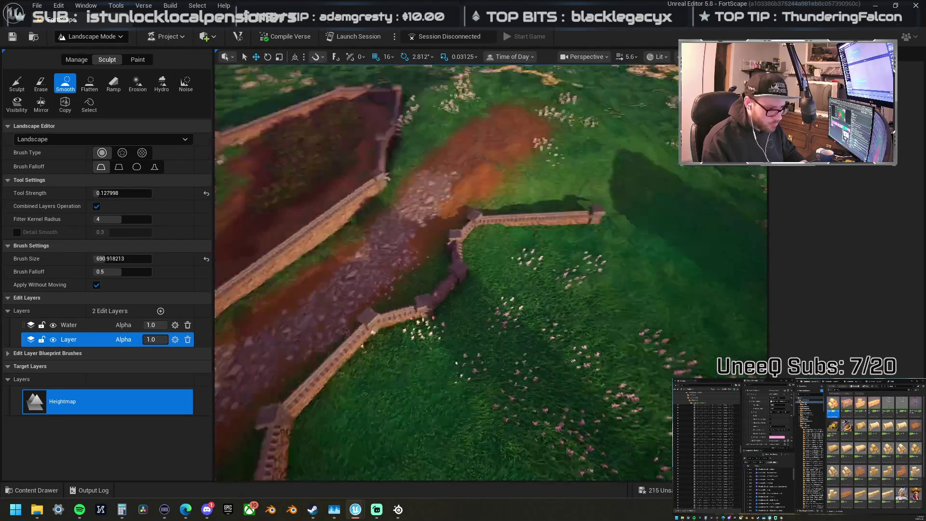
key("e")
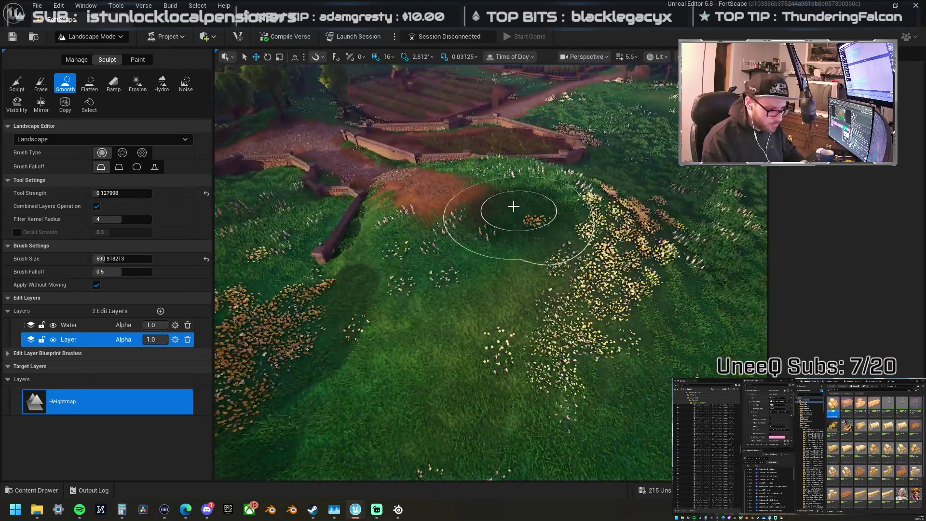
mouse_move(513, 206)
left_mouse_down()
mouse_move(502, 223)
mouse_move(453, 246)
mouse_move(450, 238)
mouse_move(504, 214)
left_mouse_up()
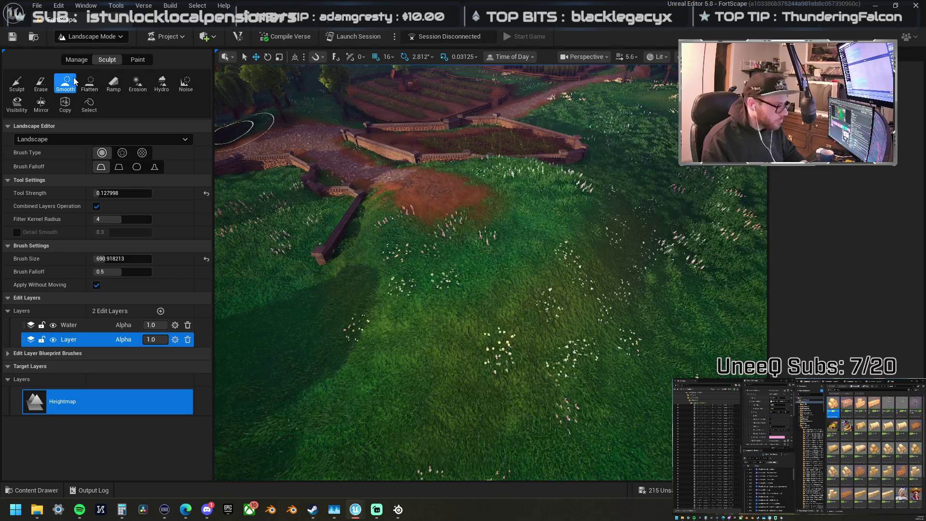
Step: Flatten the field beside the dirt patch and smooth it around the short diagonal wall
left_click(89, 83)
mouse_move(457, 185)
left_mouse_down()
mouse_move(479, 195)
mouse_move(426, 184)
mouse_move(459, 238)
mouse_move(516, 227)
mouse_move(505, 193)
mouse_move(476, 222)
left_mouse_up()
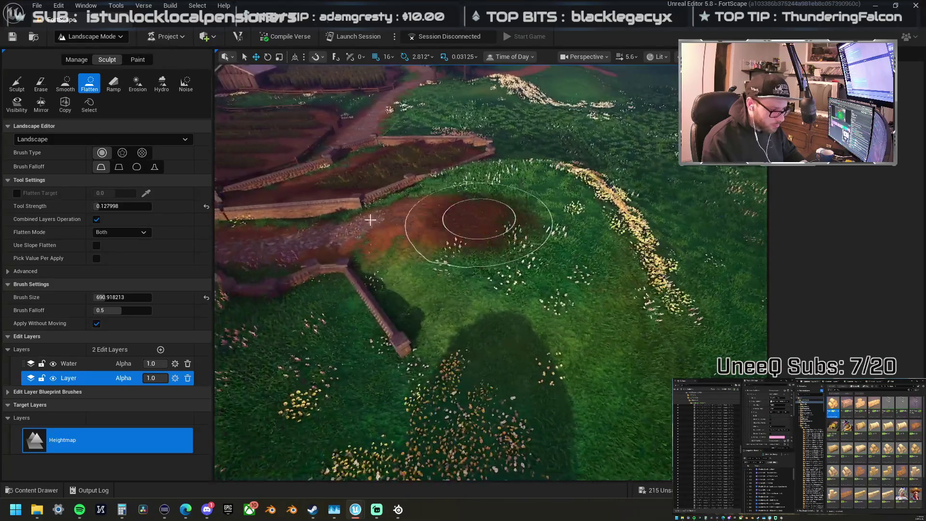
left_click(65, 83)
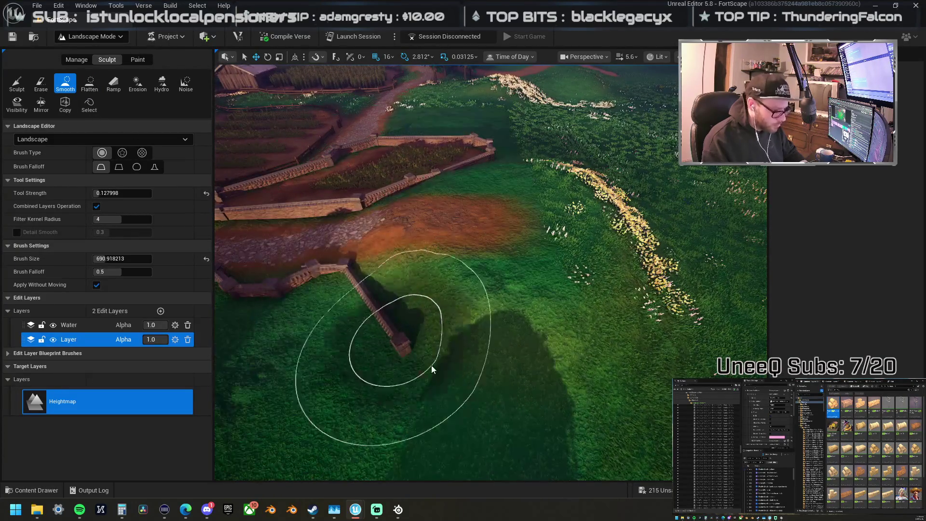
scroll(449, 305, "up", 3)
mouse_move(450, 305)
left_mouse_down()
mouse_move(465, 217)
mouse_move(441, 233)
mouse_move(496, 240)
mouse_move(492, 206)
mouse_move(421, 219)
mouse_move(489, 238)
mouse_move(533, 205)
mouse_move(483, 177)
mouse_move(419, 203)
mouse_move(485, 169)
mouse_move(545, 185)
left_mouse_up()
scroll(481, 163, "down", 5)
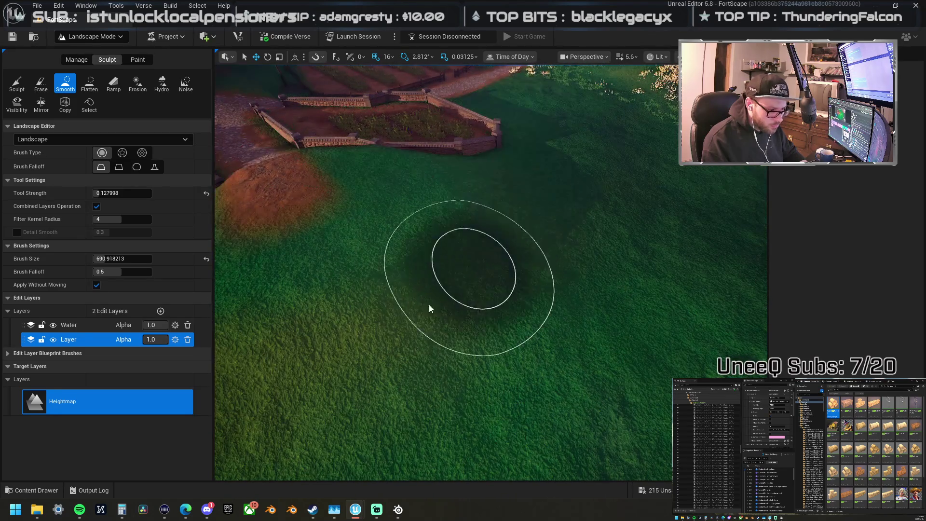
scroll(409, 281, "up", 5)
scroll(520, 254, "down", 5)
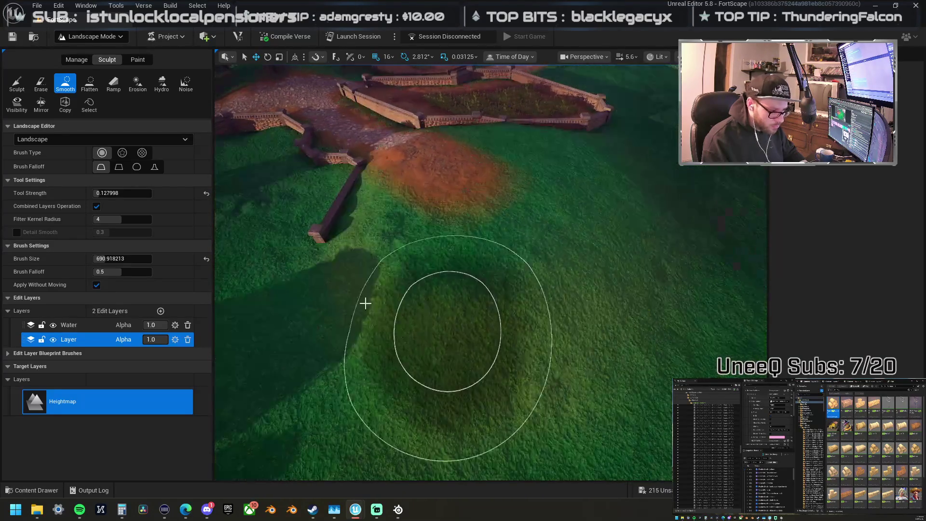
scroll(508, 307, "up", 5)
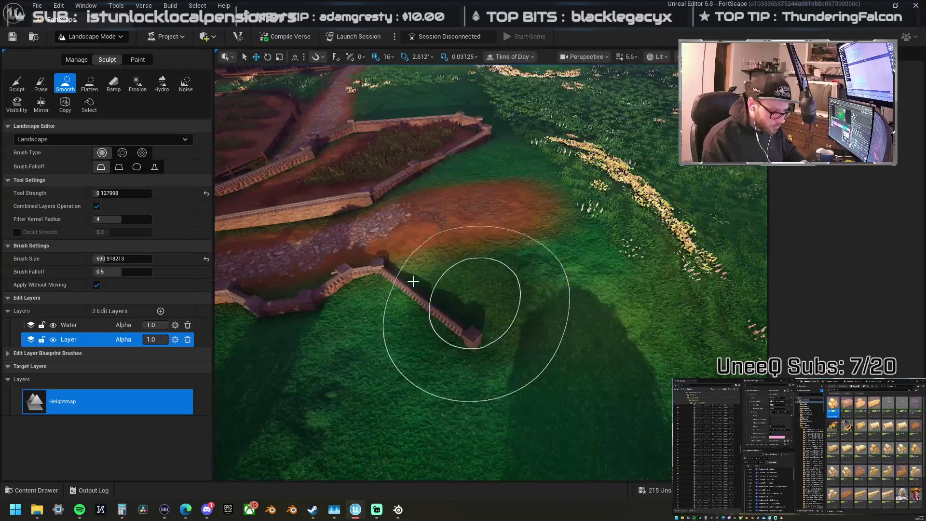
Step: Switch the brush to Flatten, then to the general Sculpt tool
left_click(91, 87)
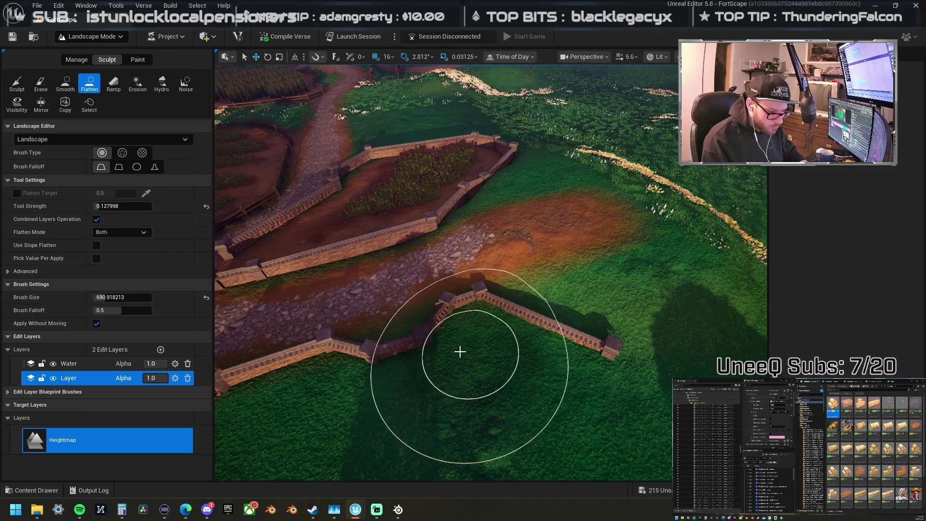
scroll(455, 367, "down", 5)
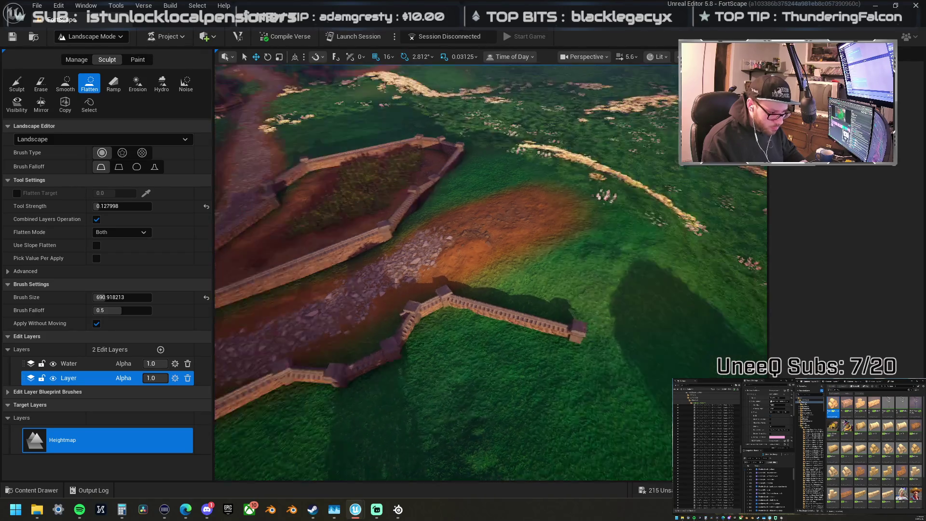
scroll(454, 393, "up", 3)
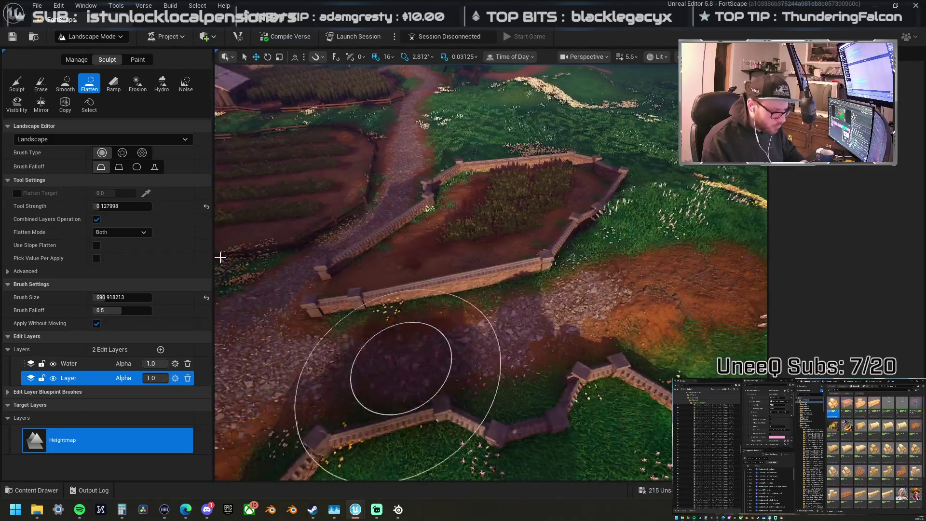
left_click(17, 83)
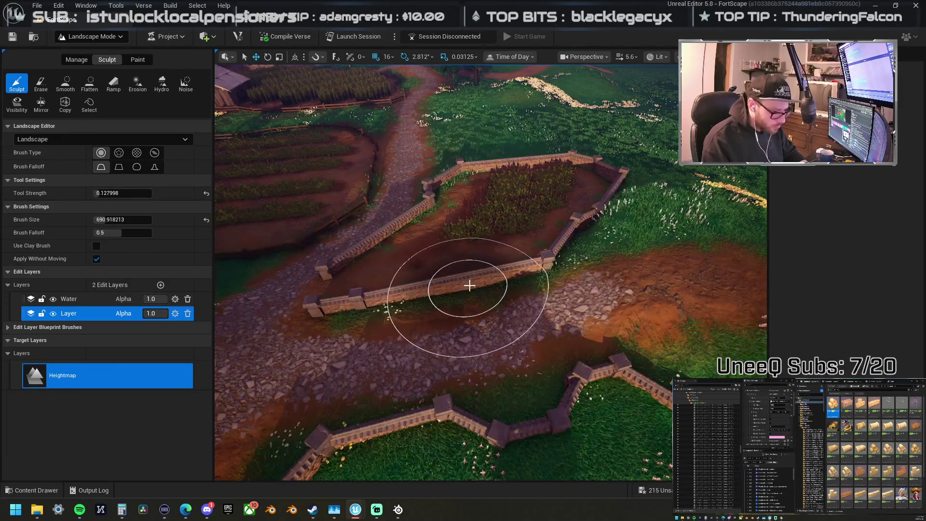
scroll(480, 279, "up", 5)
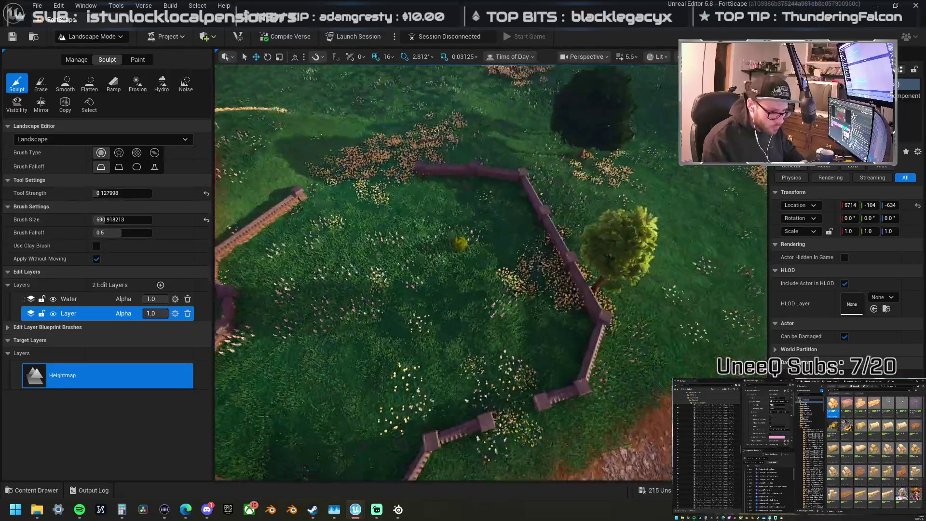
scroll(265, 168, "up", 2)
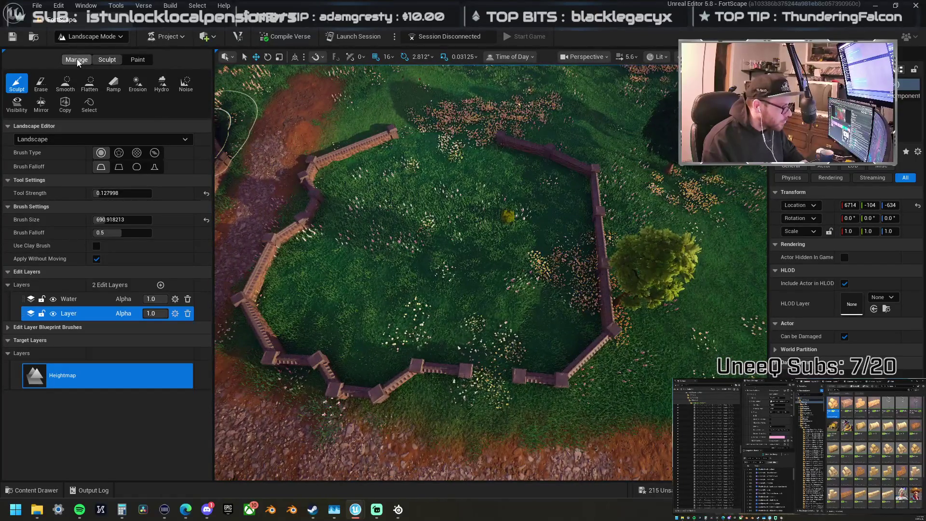
Step: In Landscape Paint mode, paint dirt at the fence gap and a strip inside the field
left_click(77, 60)
left_click(138, 60)
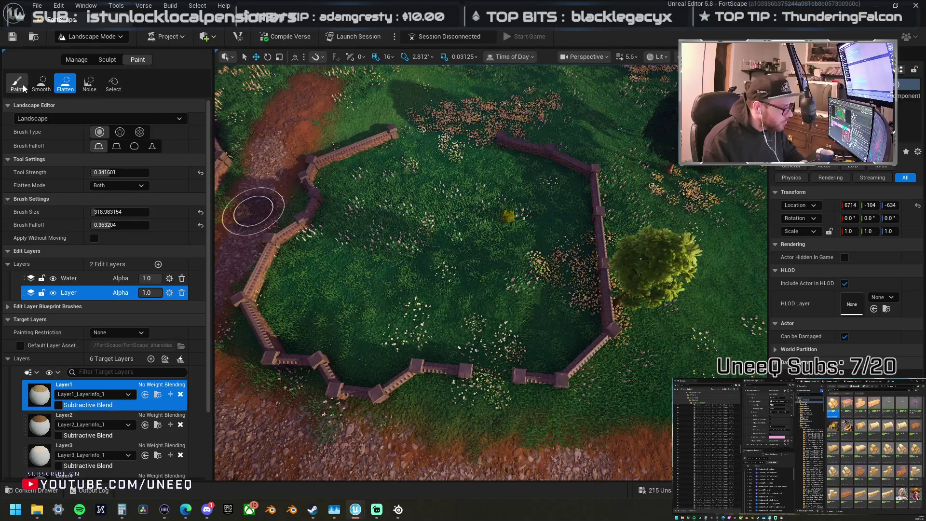
mouse_move(473, 397)
left_mouse_down()
mouse_move(482, 397)
mouse_move(453, 424)
mouse_move(484, 391)
mouse_move(475, 341)
mouse_move(319, 313)
left_mouse_up()
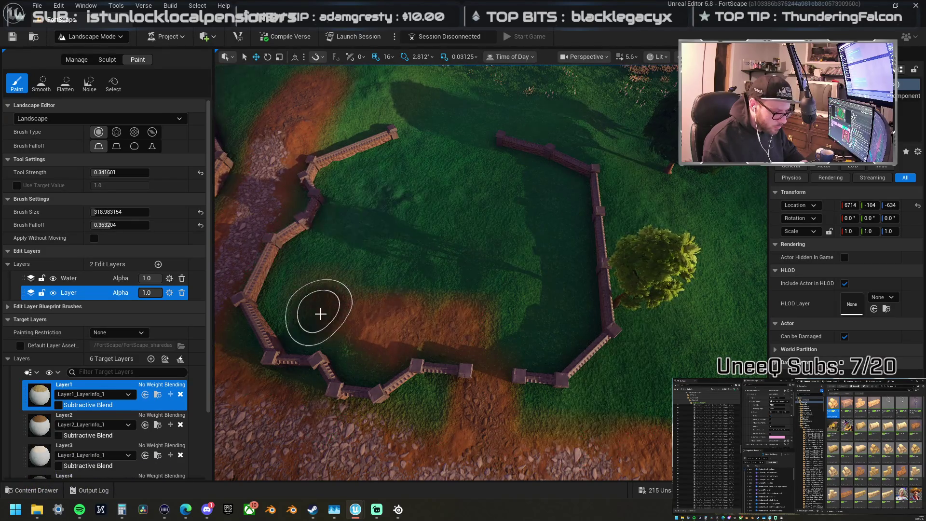
mouse_move(336, 187)
left_mouse_down()
mouse_move(405, 159)
mouse_move(480, 161)
mouse_move(469, 125)
mouse_move(483, 153)
mouse_move(520, 178)
left_mouse_up()
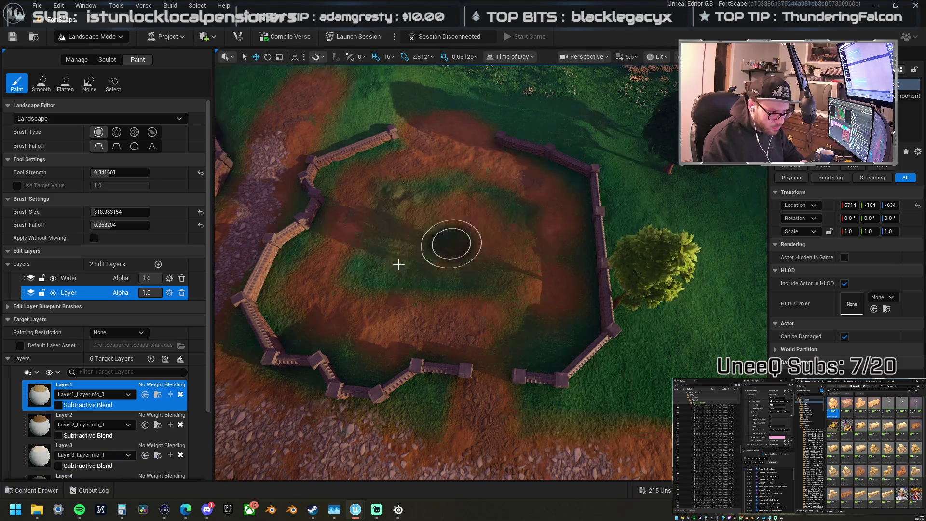
Step: Paint lighter Layer3 patches across the enclosure's dirt ground
left_click(73, 417)
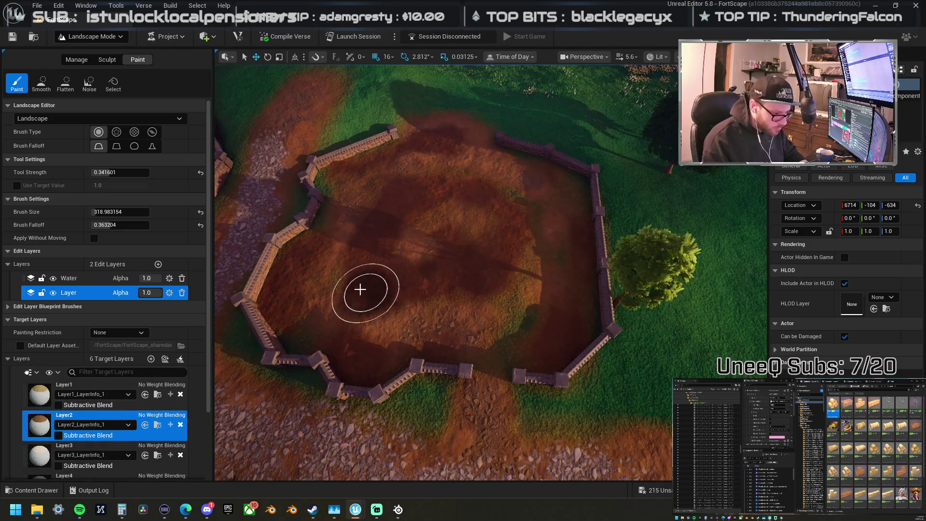
left_click(96, 446)
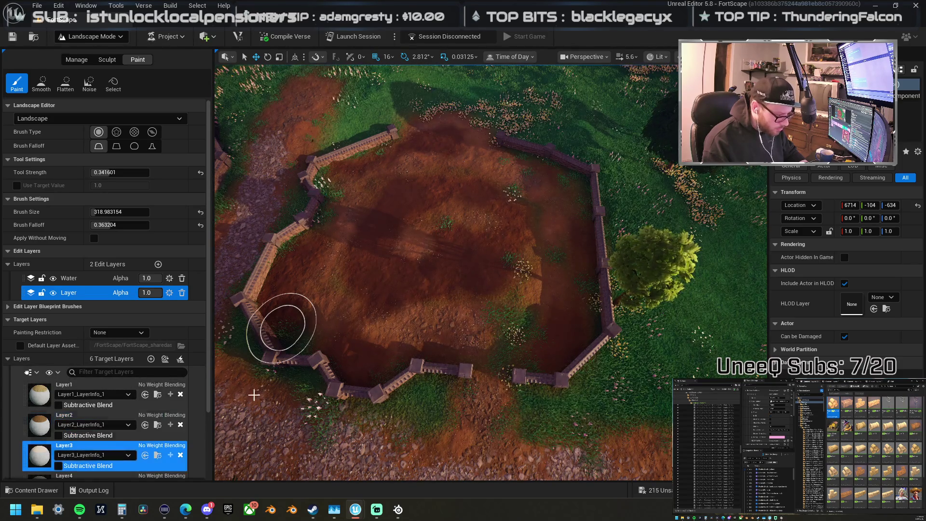
left_click_drag(436, 286, 435, 260)
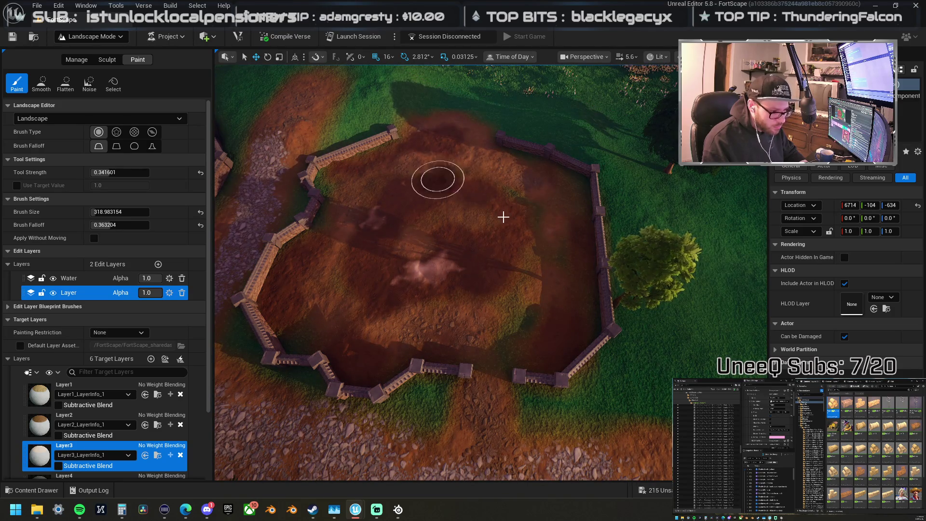
mouse_move(513, 291)
left_mouse_down()
mouse_move(535, 303)
mouse_move(451, 335)
mouse_move(299, 310)
mouse_move(347, 277)
mouse_move(420, 141)
mouse_move(450, 127)
left_mouse_up()
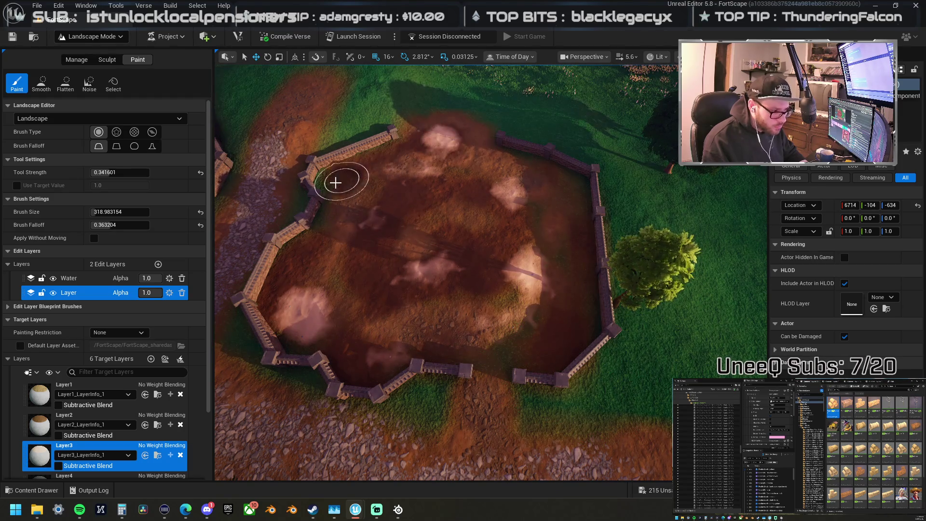
Step: Paint a small Layer6 grass patch in the field centre, then return to Layer2 and Smooth
left_click(39, 421)
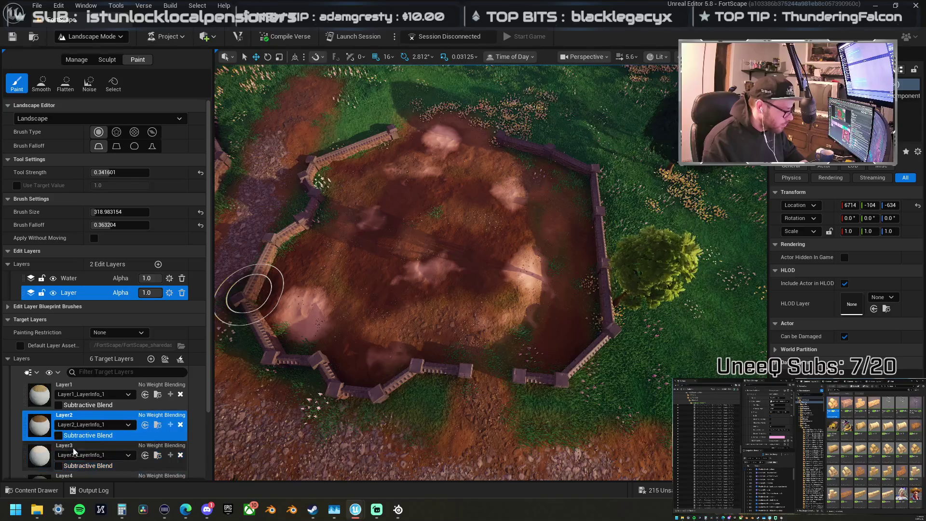
scroll(72, 447, "down", 4)
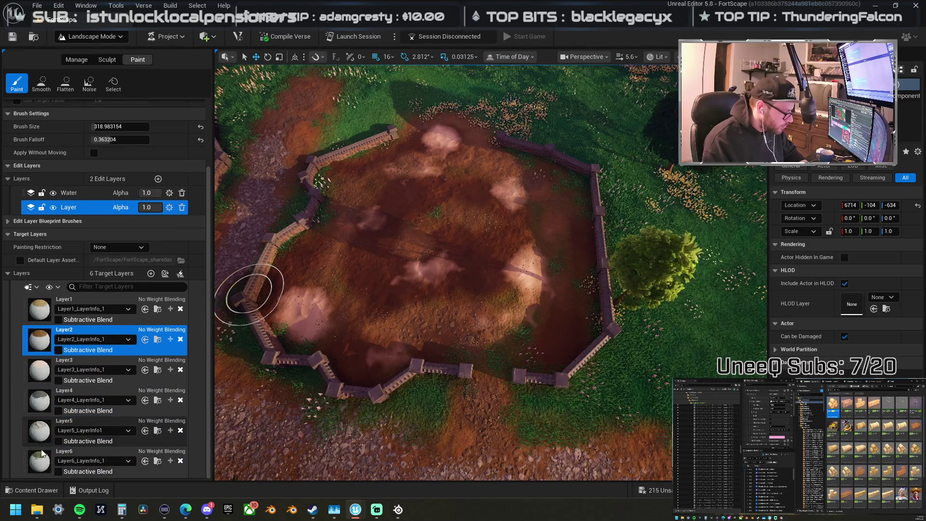
left_click(41, 453)
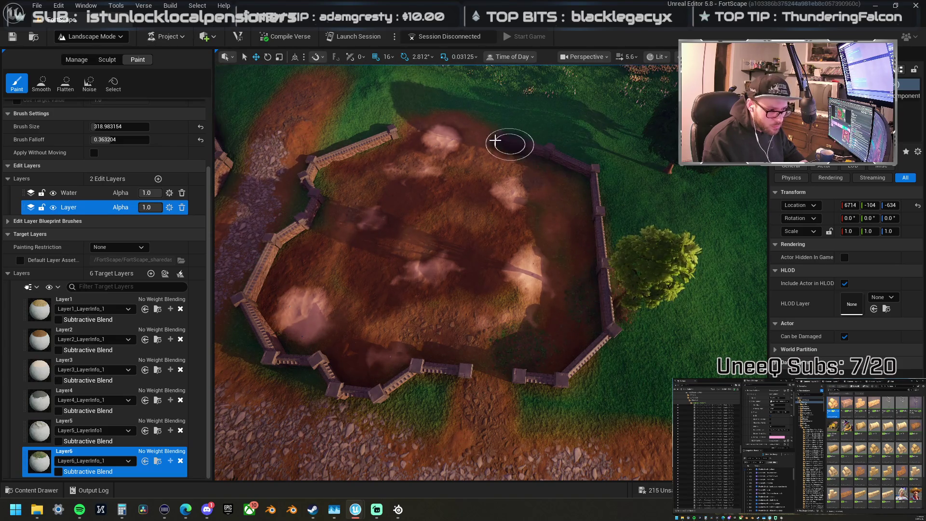
left_click_drag(455, 230, 434, 215)
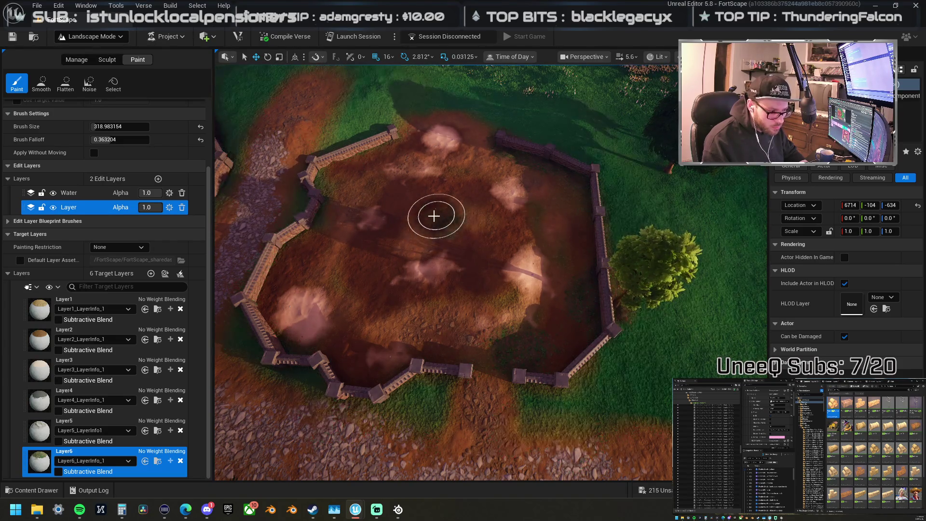
left_click(41, 340)
left_click(41, 83)
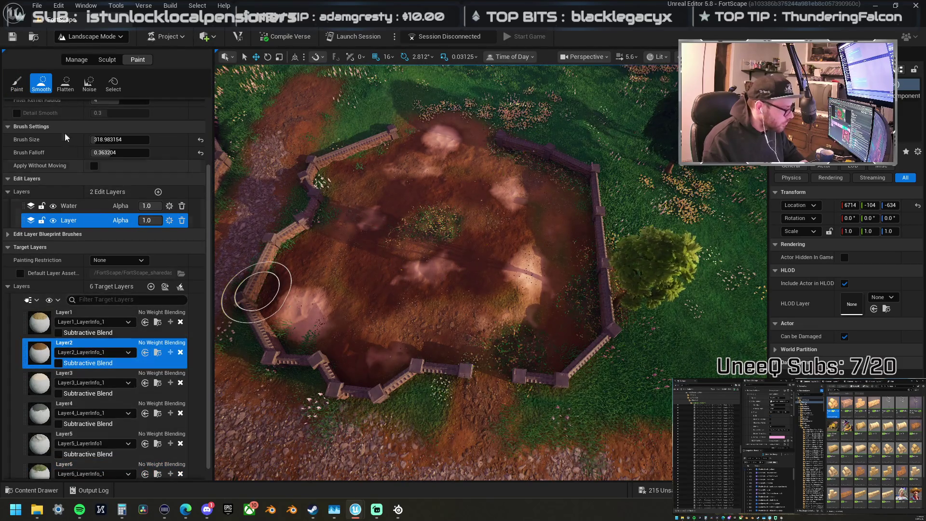
Step: Smooth the pen's ruts and pale patches with an 823 brush on Layer3 and Layer1
scroll(73, 212, "up", 3)
left_click_drag(121, 216, 140, 216)
mouse_move(361, 244)
left_mouse_down()
mouse_move(355, 285)
mouse_move(480, 289)
mouse_move(432, 296)
mouse_move(410, 186)
mouse_move(419, 155)
mouse_move(515, 208)
left_mouse_up()
left_click(65, 449)
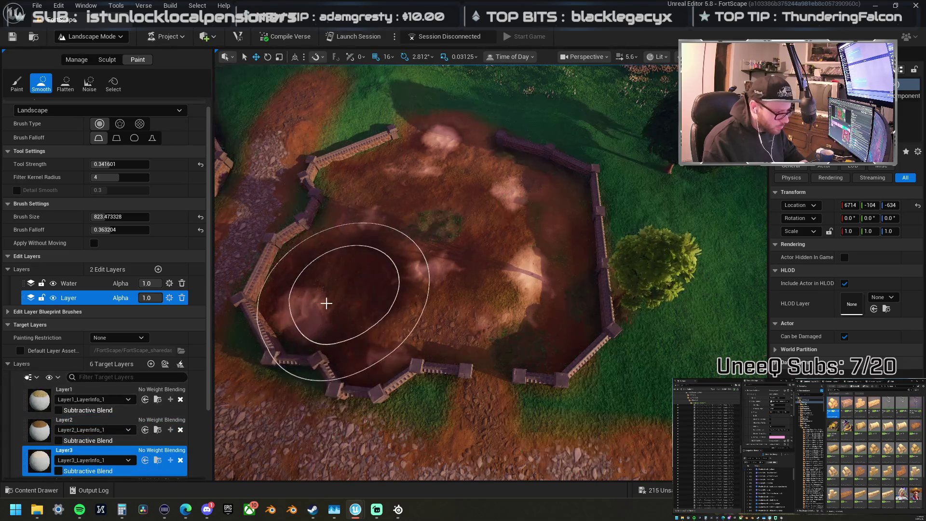
mouse_move(369, 239)
left_mouse_down()
mouse_move(418, 165)
mouse_move(465, 161)
mouse_move(498, 277)
mouse_move(520, 278)
mouse_move(498, 231)
mouse_move(425, 277)
left_mouse_up()
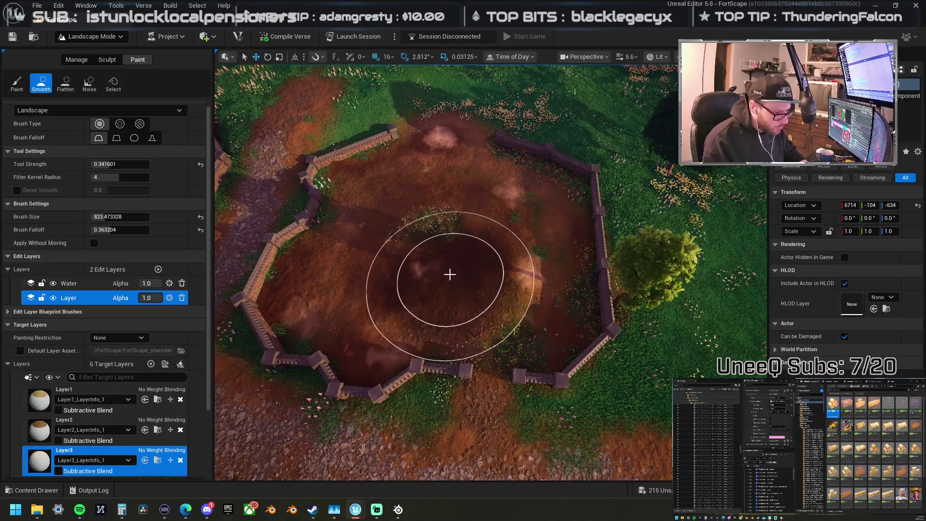
mouse_move(502, 225)
left_mouse_down()
mouse_move(392, 212)
mouse_move(498, 198)
mouse_move(485, 267)
mouse_move(369, 306)
left_mouse_up()
left_click(67, 389)
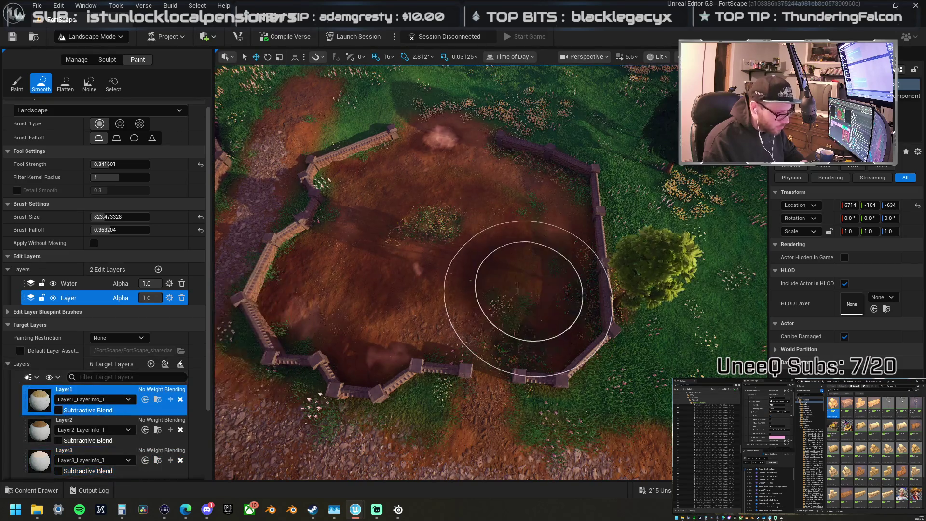
mouse_move(508, 271)
left_mouse_down()
mouse_move(527, 244)
mouse_move(481, 300)
left_mouse_up()
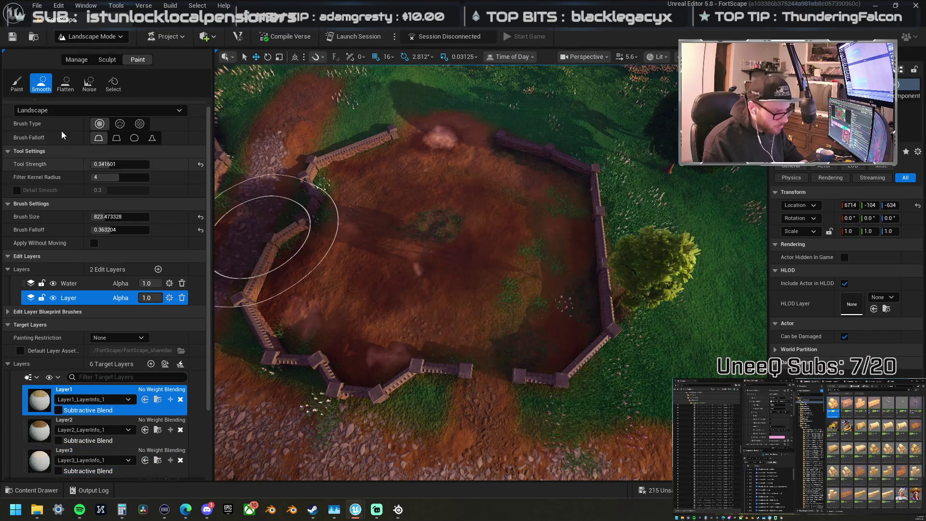
Step: Paint darker Layer1 dirt over the pen along the fence
left_click(17, 83)
mouse_move(527, 254)
left_mouse_down()
mouse_move(471, 285)
mouse_move(355, 298)
mouse_move(482, 297)
mouse_move(554, 244)
mouse_move(512, 207)
mouse_move(434, 207)
mouse_move(390, 188)
left_mouse_up()
scroll(56, 415, "down", 3)
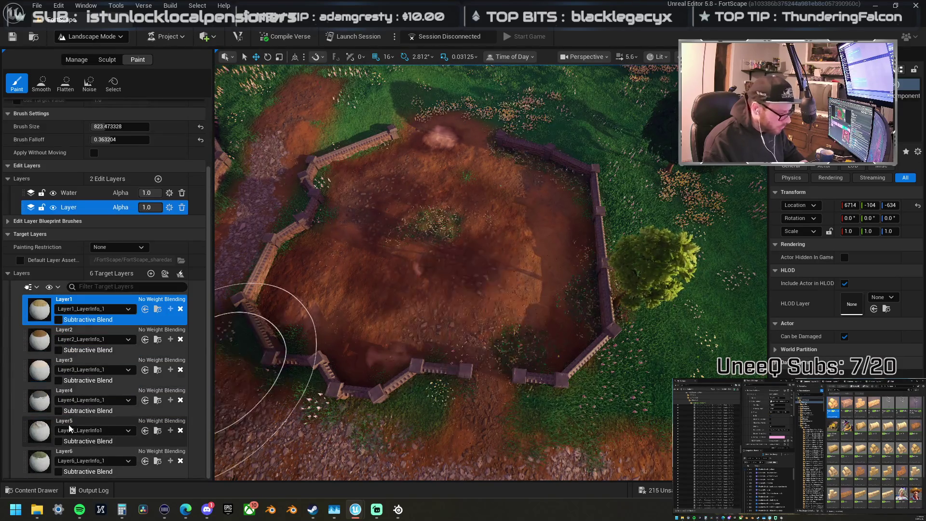
Step: Paint Layer5 rocky ground along the lower fence and through the pen's middle
left_click(41, 436)
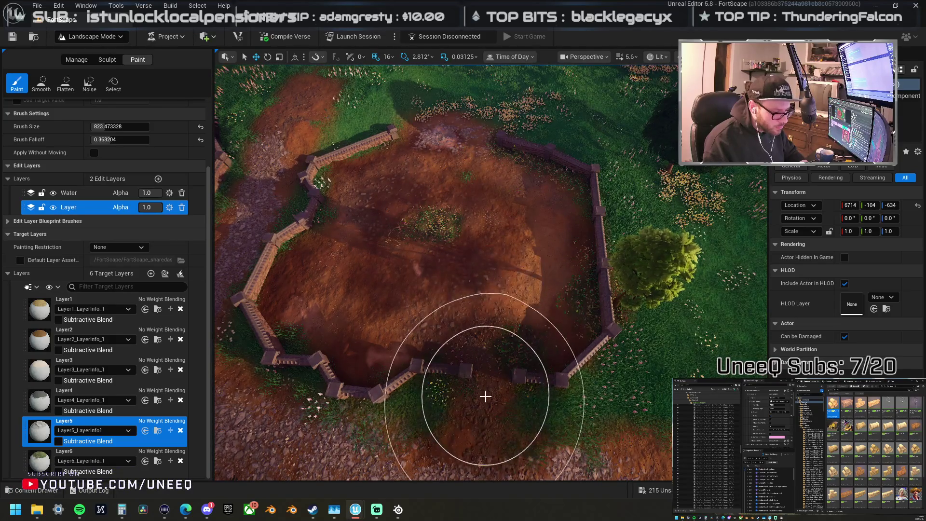
mouse_move(465, 286)
left_mouse_down()
mouse_move(372, 281)
mouse_move(499, 350)
mouse_move(366, 291)
left_mouse_up()
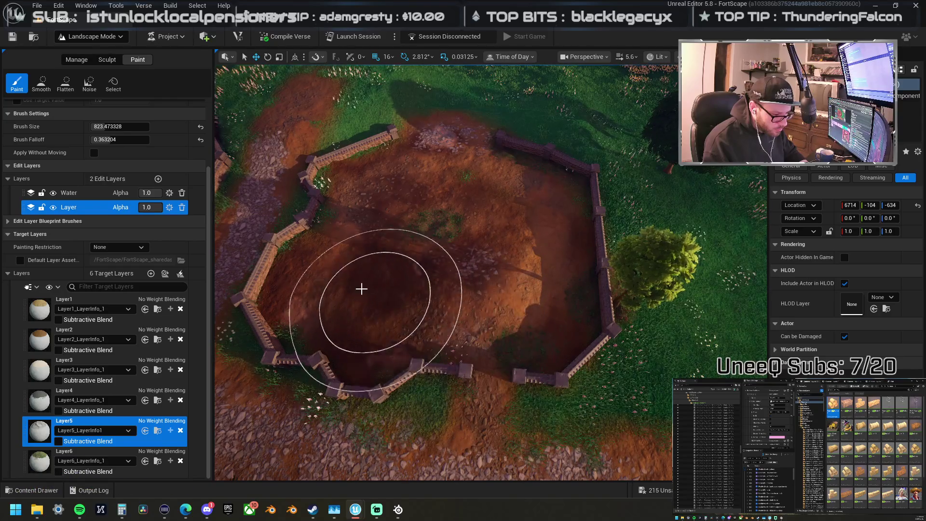
left_click_drag(311, 274, 347, 287)
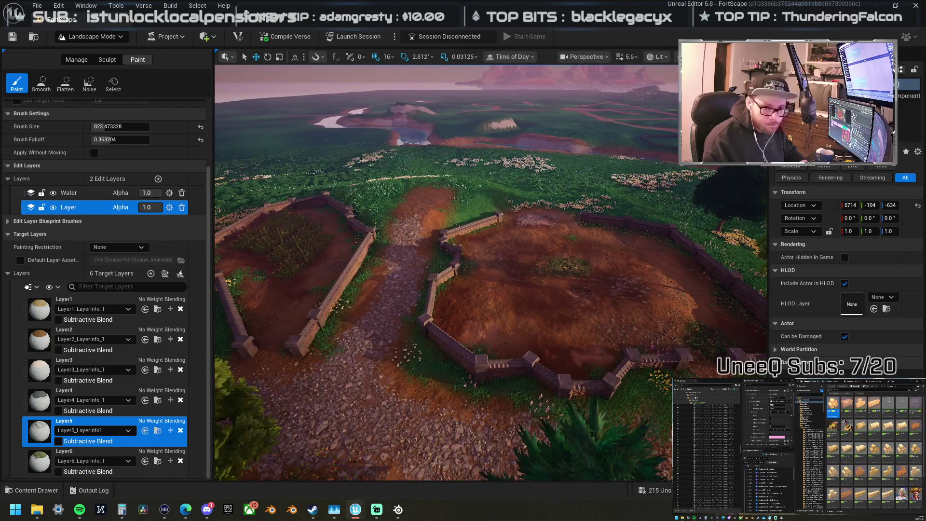
Step: Deselect the current actor and switch the editor back to Selection Mode
key("Escape")
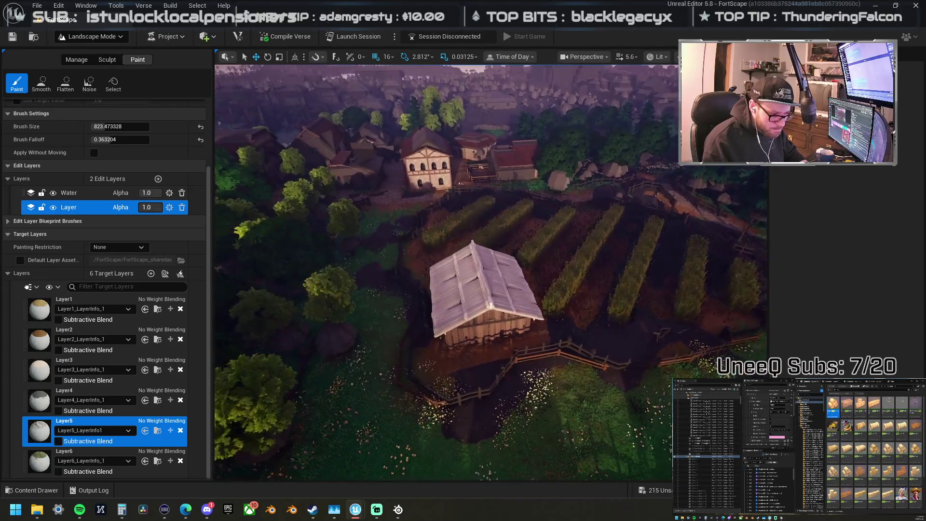
left_click(97, 37)
left_click(88, 53)
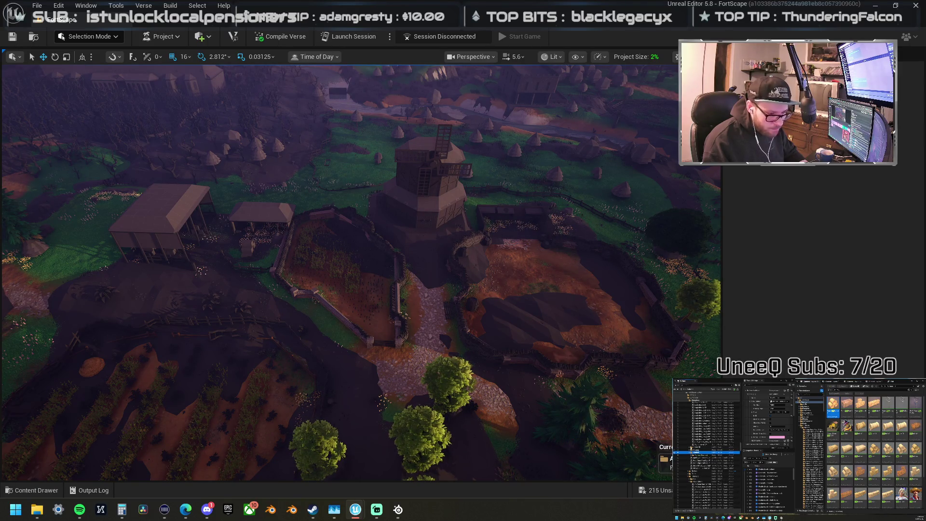
Step: Create a new folder in the Outliner and use its context menu
right_click(698, 452)
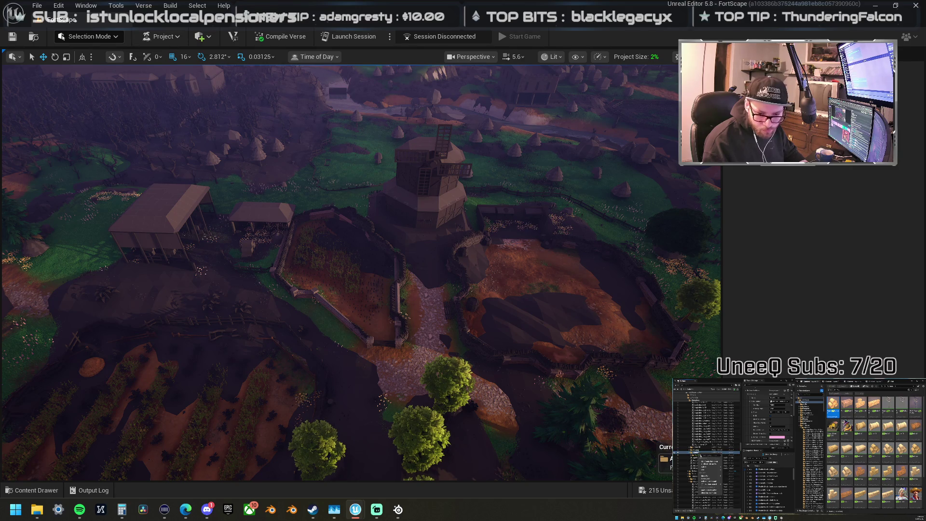
left_click(707, 461)
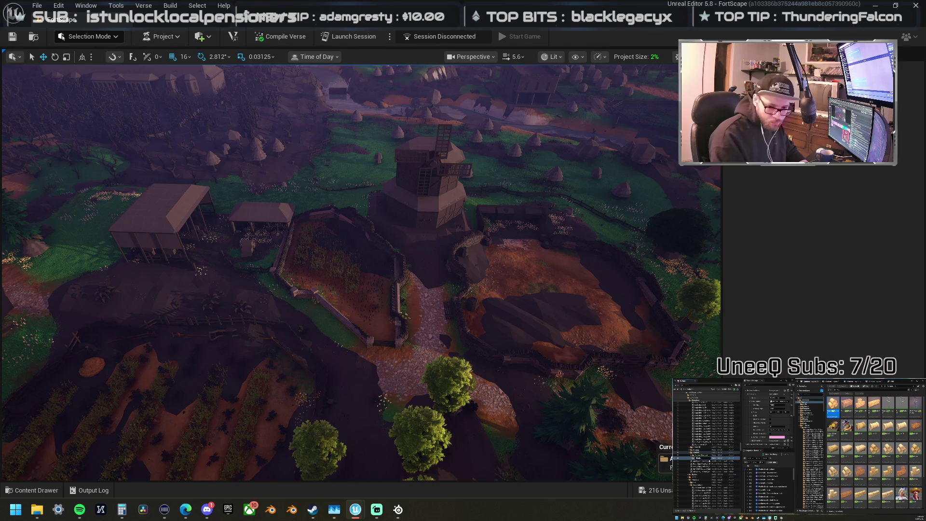
key("Return")
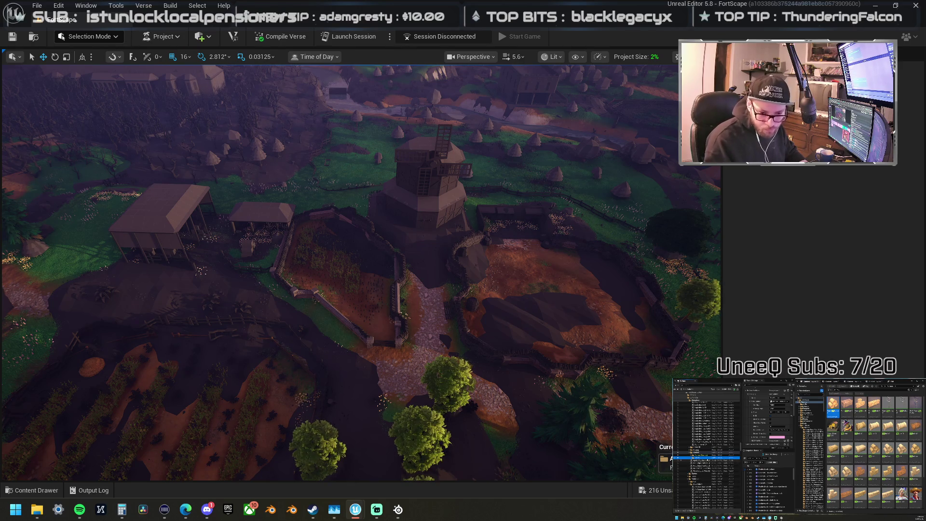
right_click(698, 457)
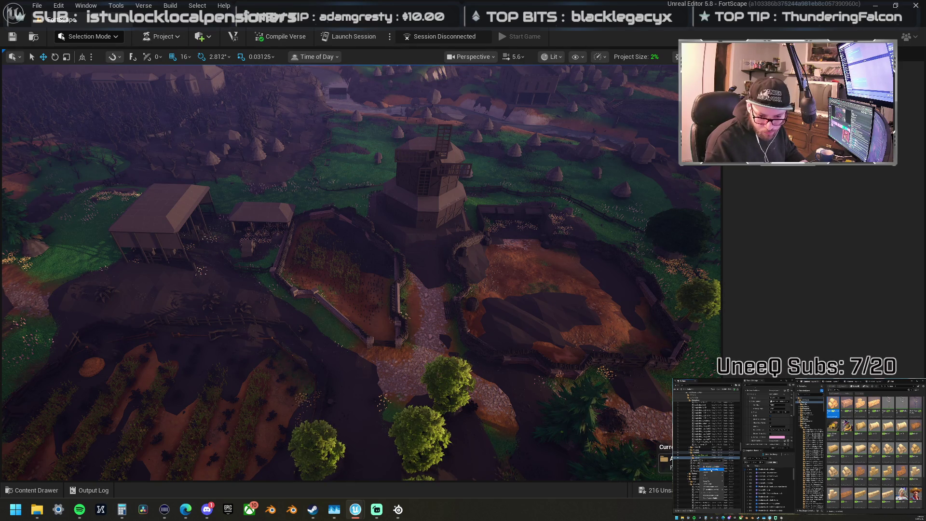
left_click(710, 495)
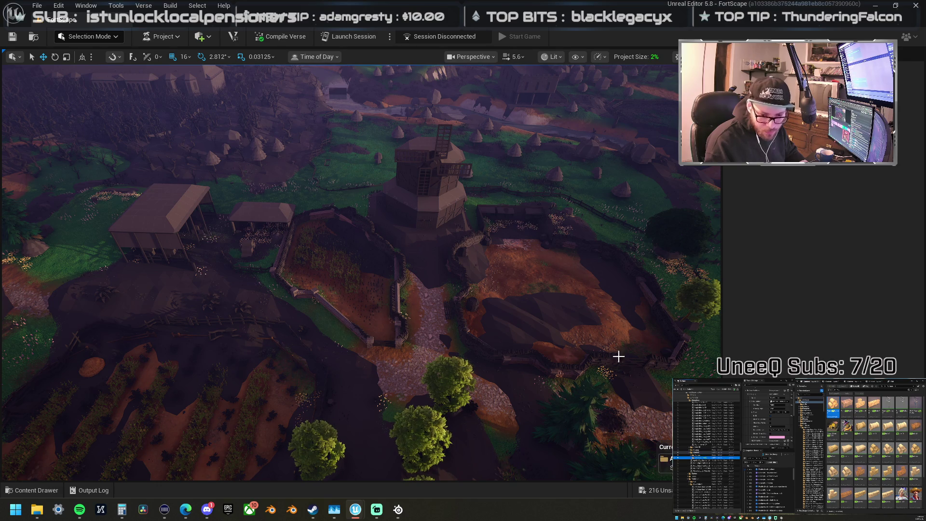
Step: Pan over to the lake and select the thatched-roof hut
left_click_drag(528, 300, 463, 300)
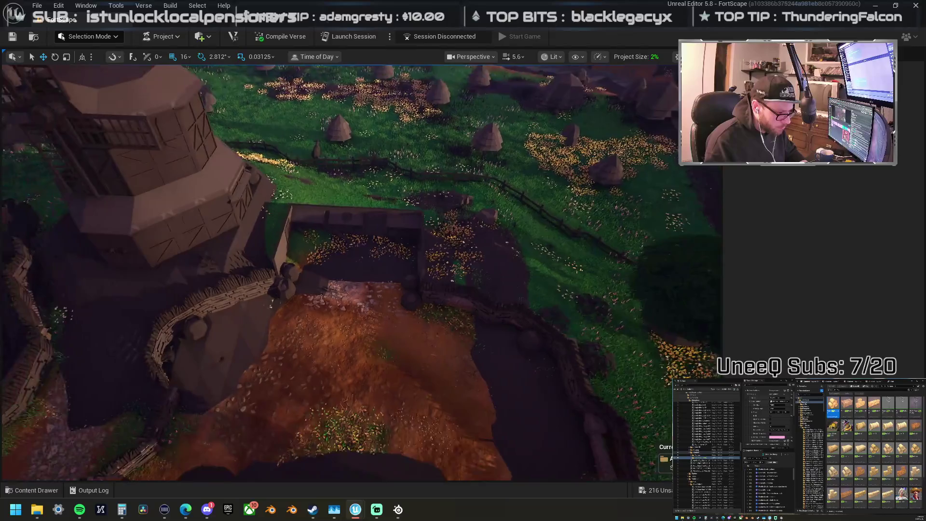
scroll(361, 272, "up", 3)
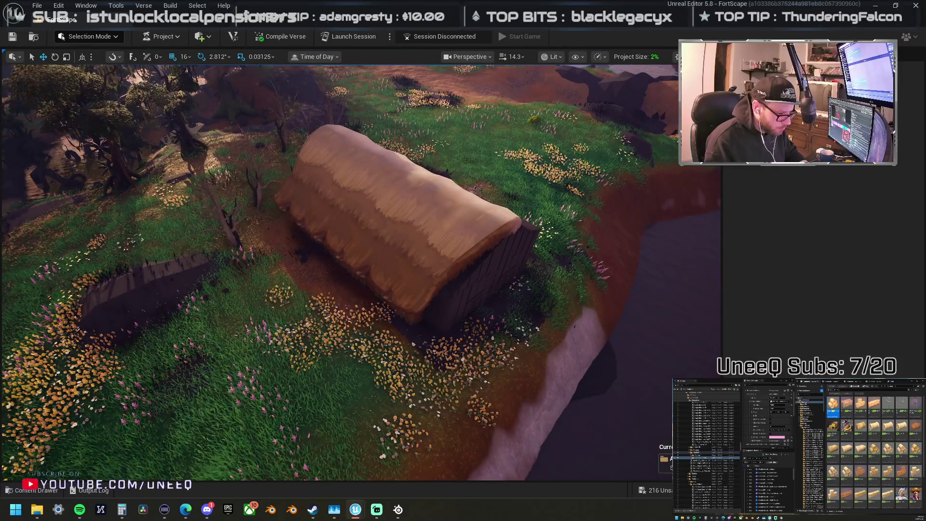
left_click(400, 212)
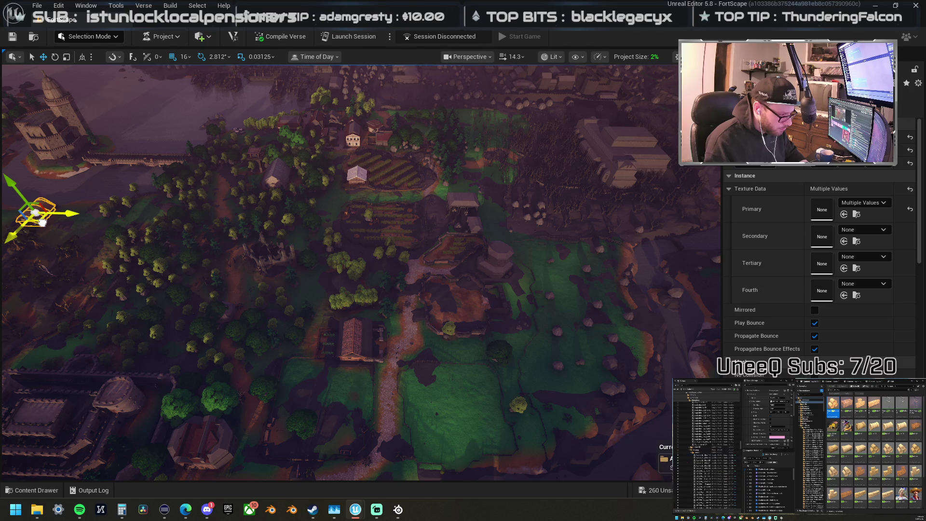
Step: Move the hut into the village centre and view it from the side and above
left_click_drag(39, 221, 394, 305)
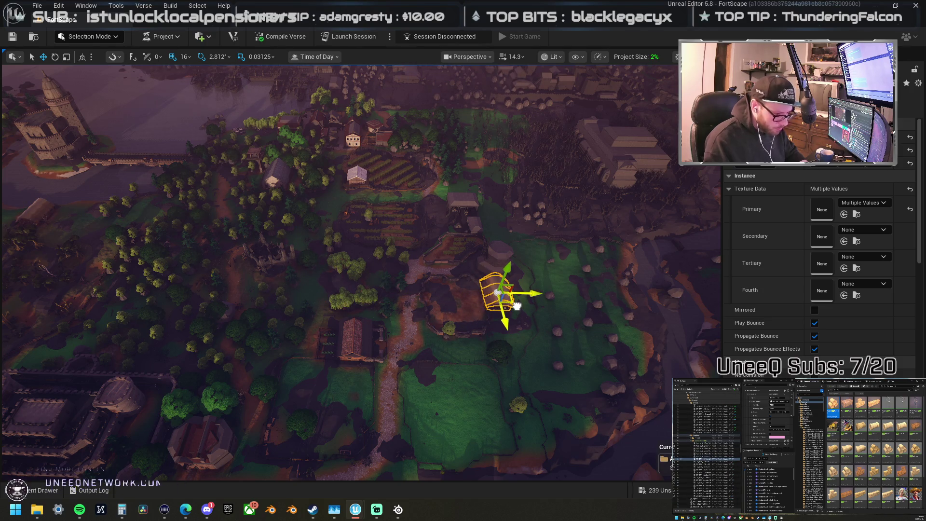
key("f")
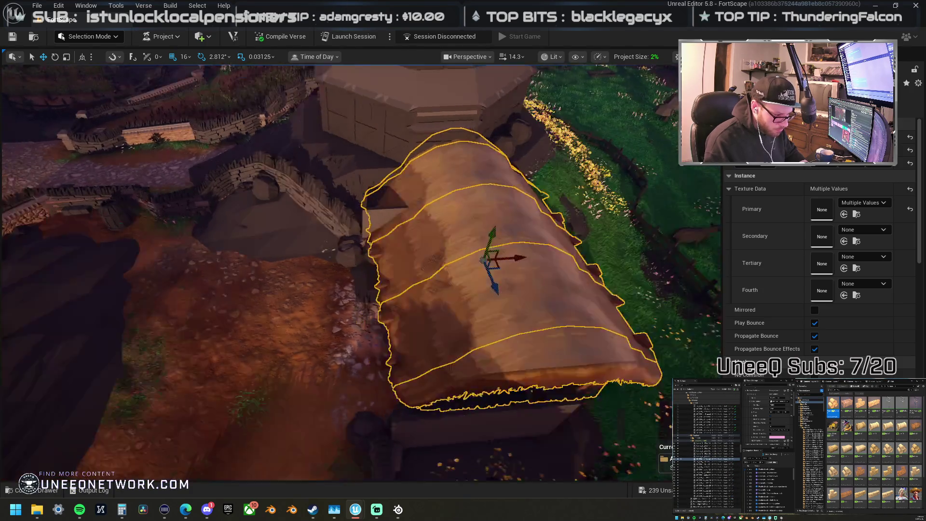
scroll(399, 255, "down", 5)
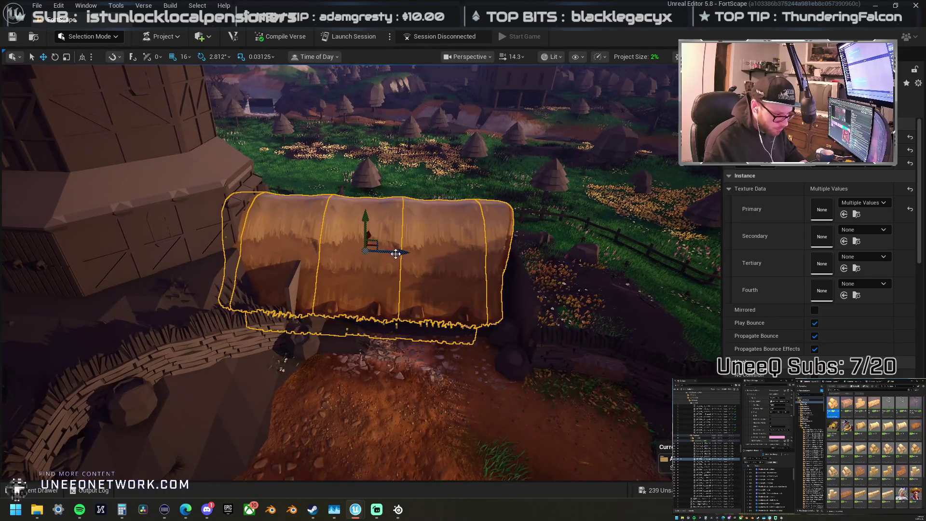
mouse_move(436, 254)
left_mouse_down()
mouse_move(457, 223)
mouse_move(424, 185)
mouse_move(402, 198)
mouse_move(417, 191)
left_mouse_up()
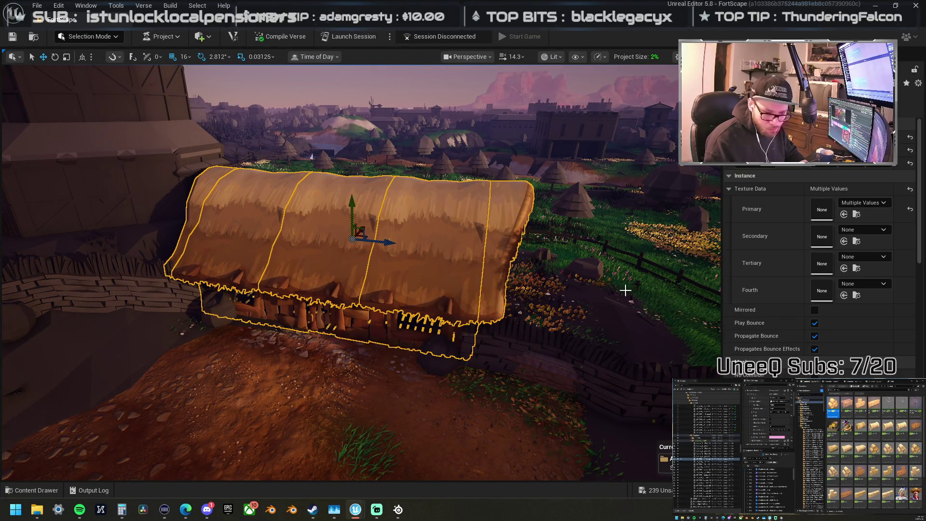
left_click_drag(647, 290, 527, 276)
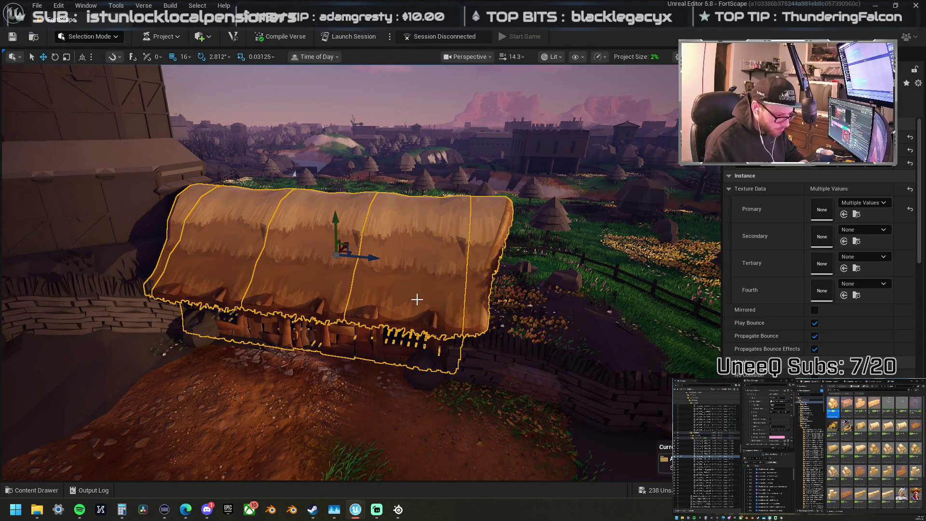
mouse_move(645, 239)
left_mouse_down()
mouse_move(579, 202)
mouse_move(434, 160)
left_mouse_up()
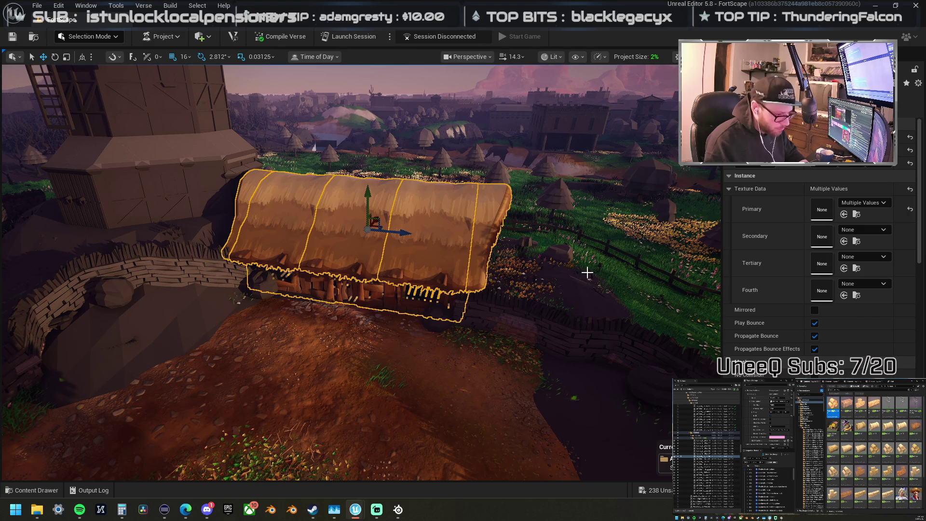
Step: Select the whole hut group, nudge it along its length, then delete it
key("Escape")
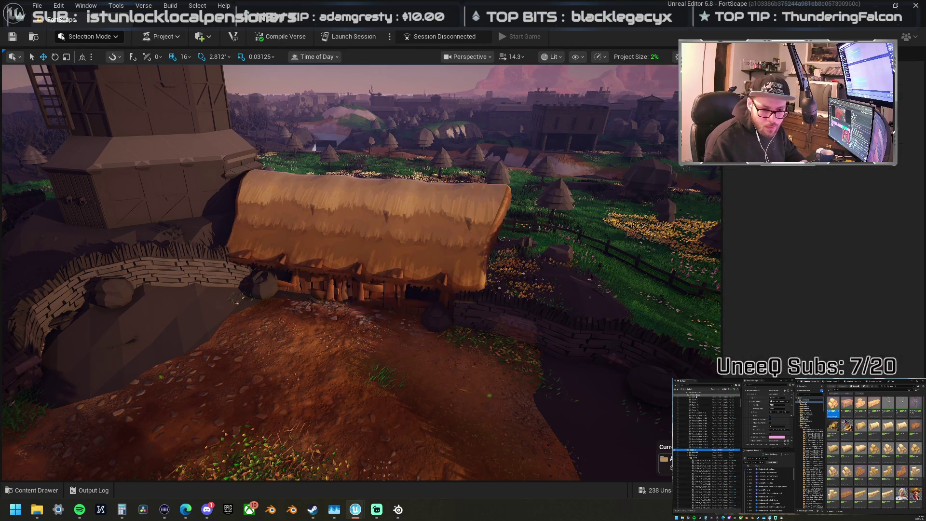
scroll(686, 415, "up", 3)
scroll(362, 272, "down", 3)
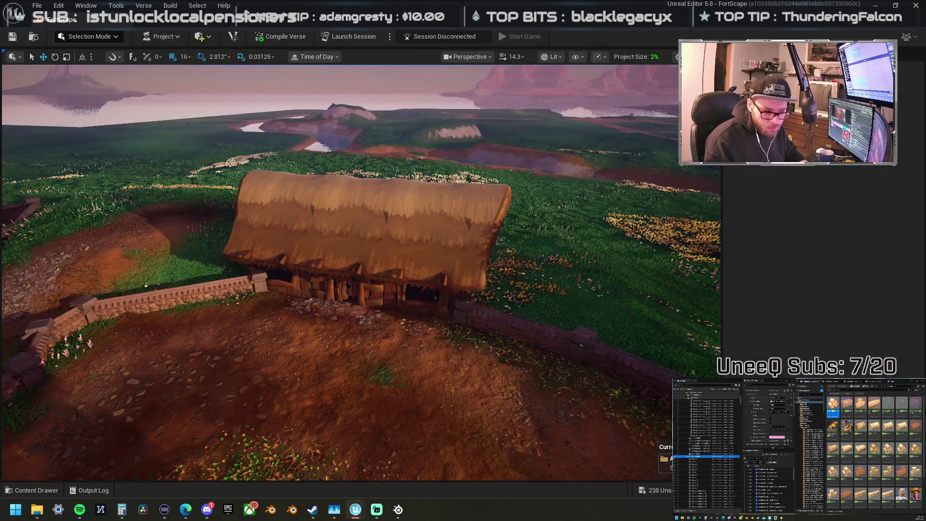
scroll(361, 273, "up", 8)
scroll(362, 272, "down", 5)
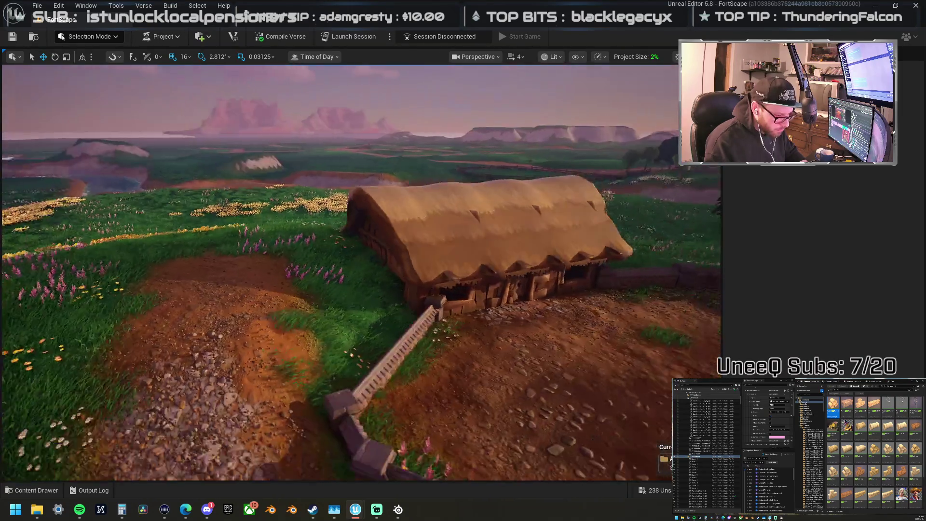
left_click_drag(361, 272, 265, 273)
mouse_move(350, 296)
left_mouse_down()
mouse_move(326, 296)
mouse_move(350, 296)
left_mouse_up()
left_click(348, 297)
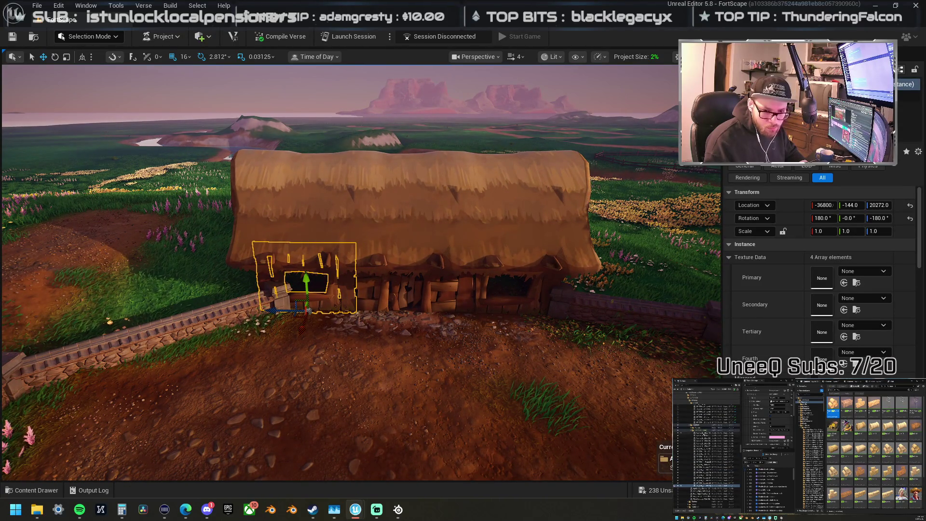
left_click(713, 484, "shift")
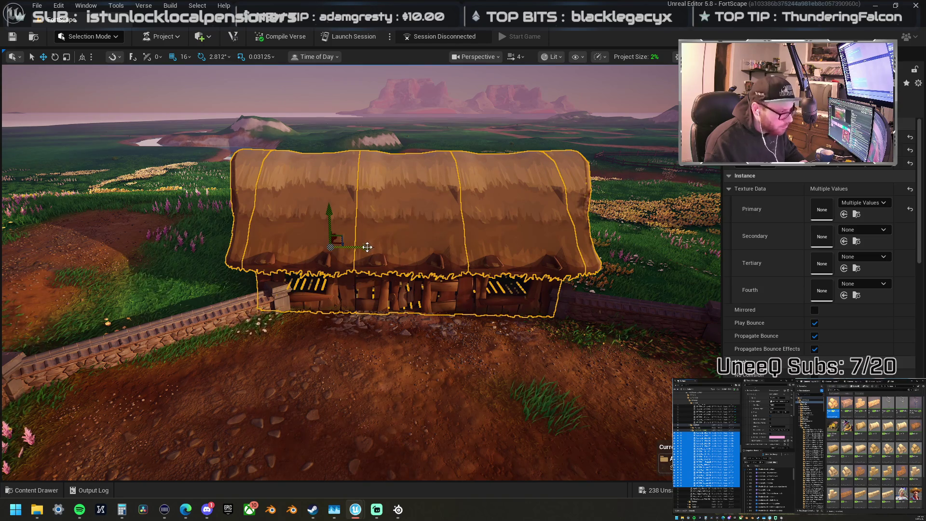
left_click_drag(366, 248, 375, 251)
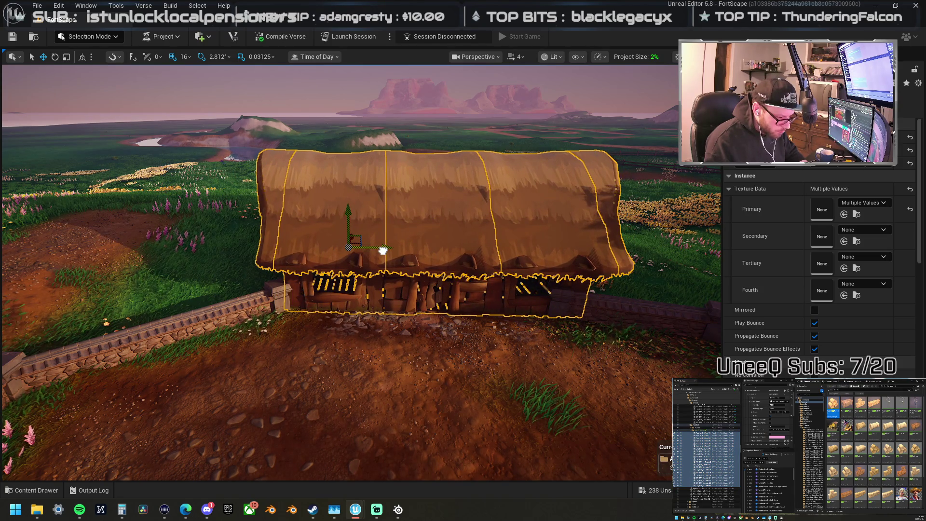
mouse_move(426, 276)
left_mouse_down()
mouse_move(352, 276)
mouse_move(308, 290)
mouse_move(296, 320)
mouse_move(432, 266)
mouse_move(447, 251)
mouse_move(447, 227)
mouse_move(447, 263)
mouse_move(437, 268)
left_mouse_up()
key("Delete")
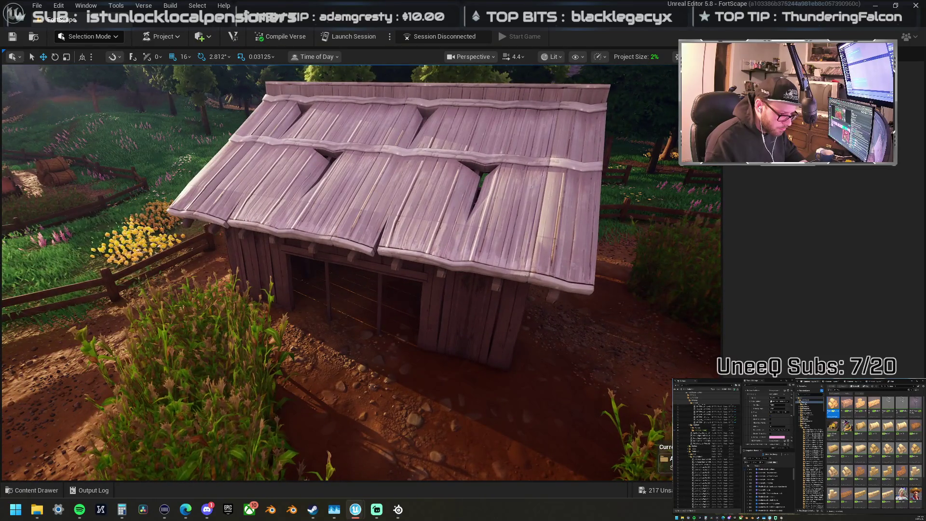
Step: Duplicate the wooden shed onto the fenced dirt plot and frame it from above
left_click(444, 296)
scroll(444, 295, "down", 5)
key("s")
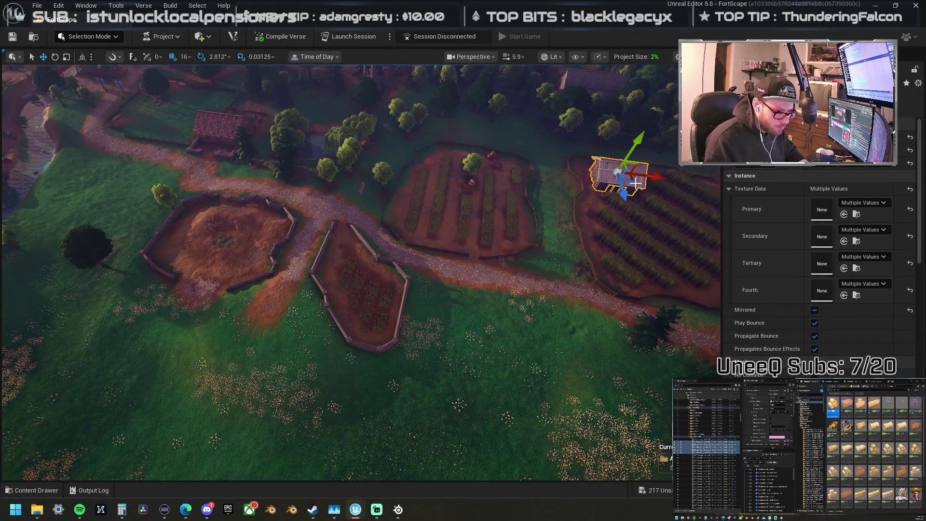
left_click_drag(633, 180, 424, 274)
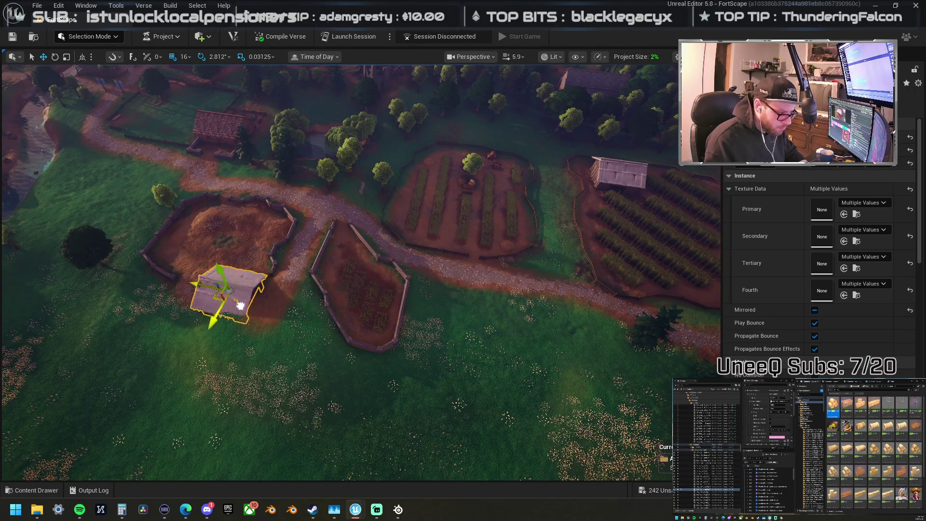
key("w")
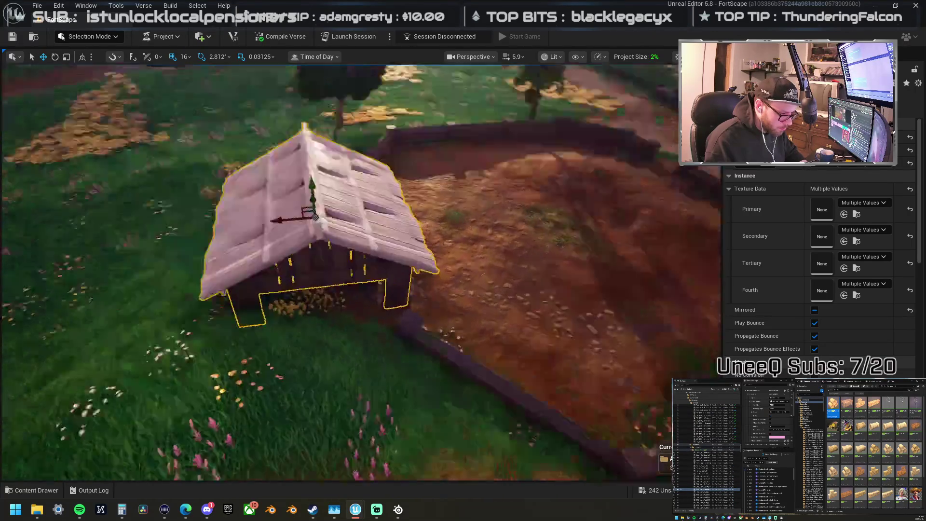
key("d")
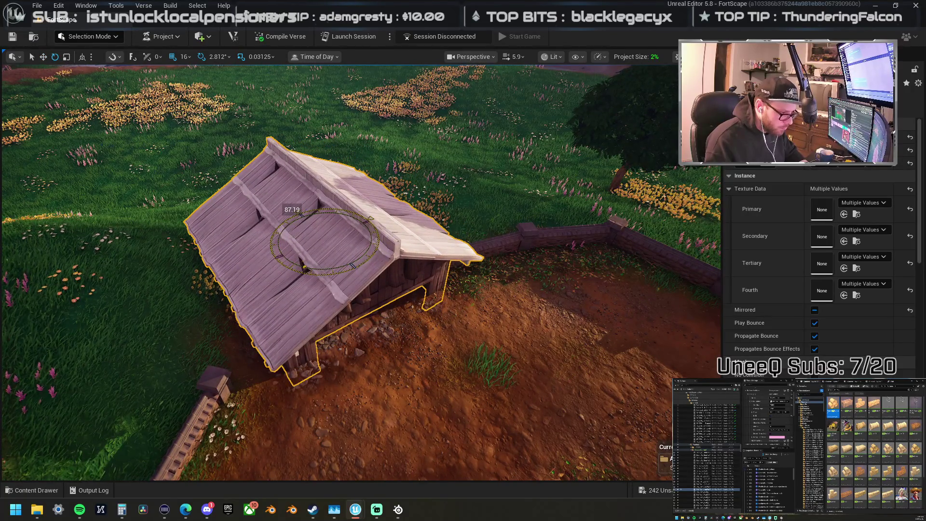
left_click_drag(291, 261, 352, 220)
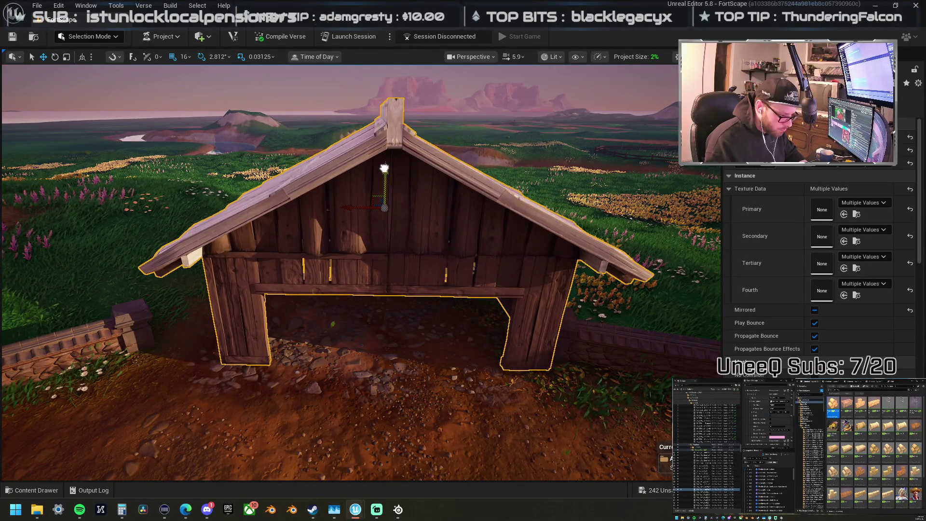
left_click_drag(387, 169, 389, 137)
key("f")
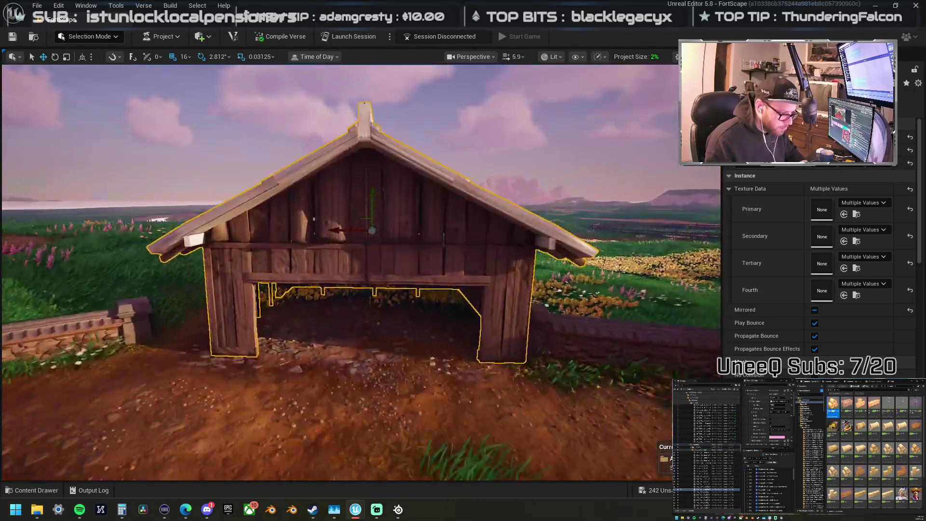
mouse_move(372, 230)
left_mouse_down()
mouse_move(373, 214)
mouse_move(357, 260)
mouse_move(368, 151)
mouse_move(367, 192)
mouse_move(419, 197)
mouse_move(449, 174)
mouse_move(407, 217)
left_mouse_up()
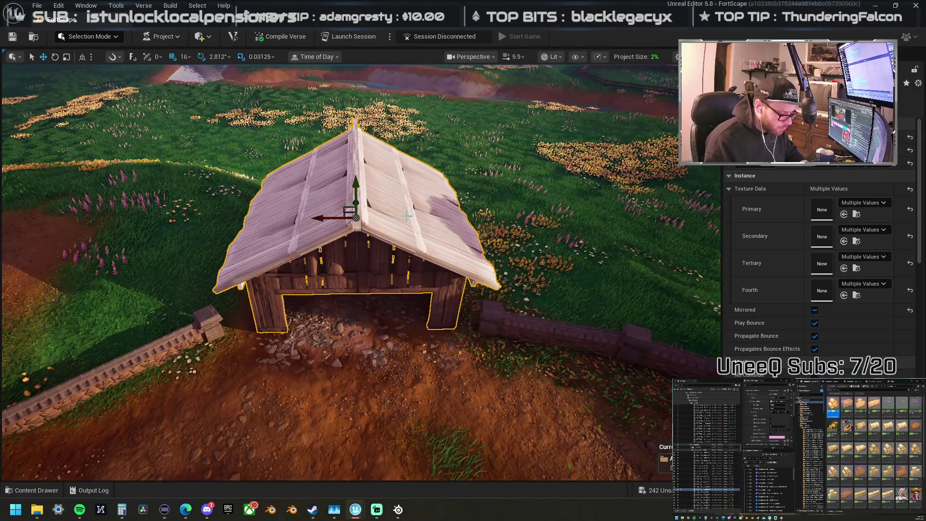
Step: Delete the left roof panel of the new shed
left_click(407, 216)
key("f")
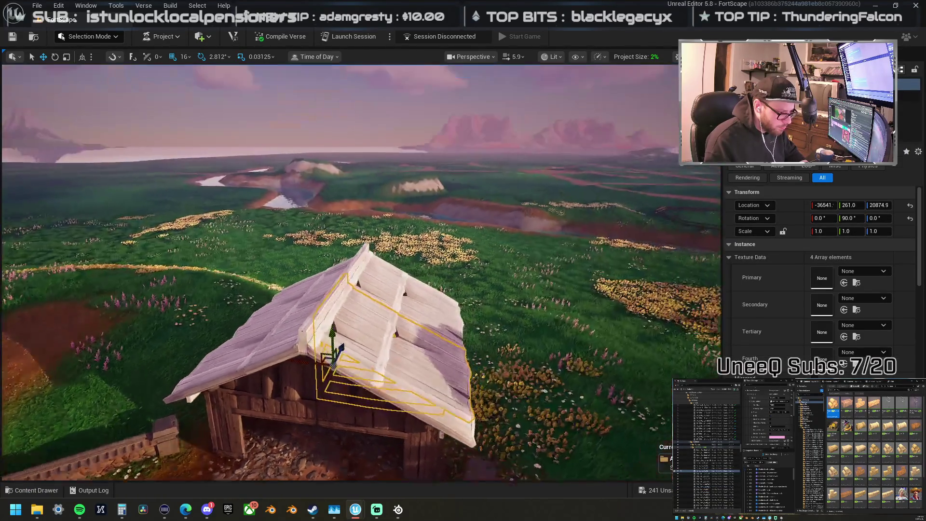
left_click(274, 213)
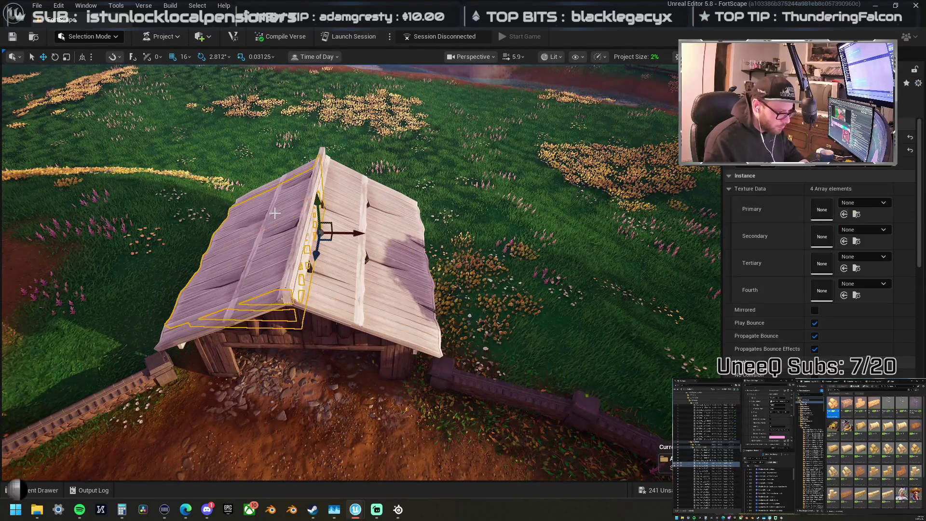
key("Delete")
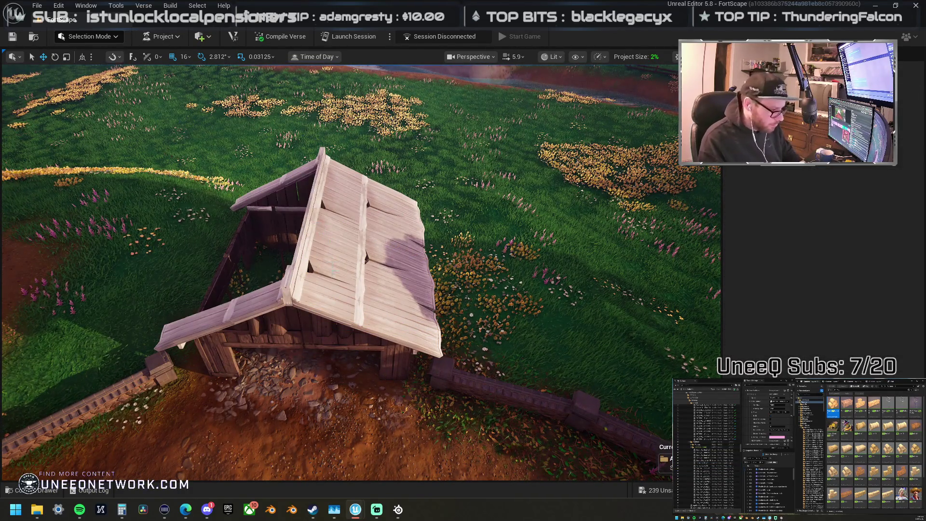
Step: Tilt the roof truss about 82 degrees and reposition it over the shelter
left_click_drag(275, 213, 289, 203)
mouse_move(359, 238)
left_mouse_down()
mouse_move(360, 227)
mouse_move(338, 238)
mouse_move(360, 238)
left_mouse_up()
left_click(330, 269)
key("e")
mouse_move(293, 303)
left_mouse_down()
mouse_move(243, 306)
mouse_move(237, 296)
left_mouse_up()
key("w")
left_click_drag(311, 288, 457, 318)
key("f")
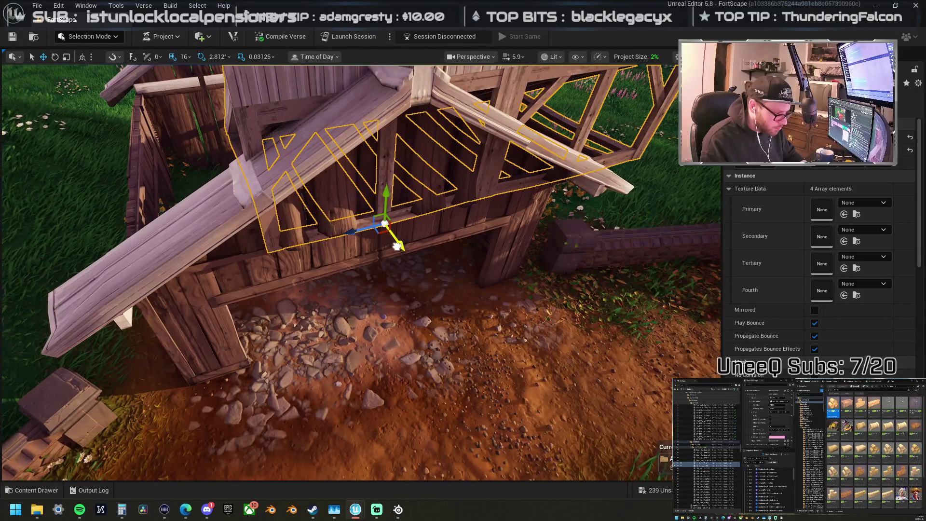
mouse_move(395, 245)
left_mouse_down()
mouse_move(224, 256)
mouse_move(367, 260)
mouse_move(207, 253)
mouse_move(310, 250)
mouse_move(348, 260)
left_mouse_up()
Step: Delete the shelter's front wall panels, a vertical plank, four thin posts and a small plank
left_click(216, 233)
left_click(364, 290)
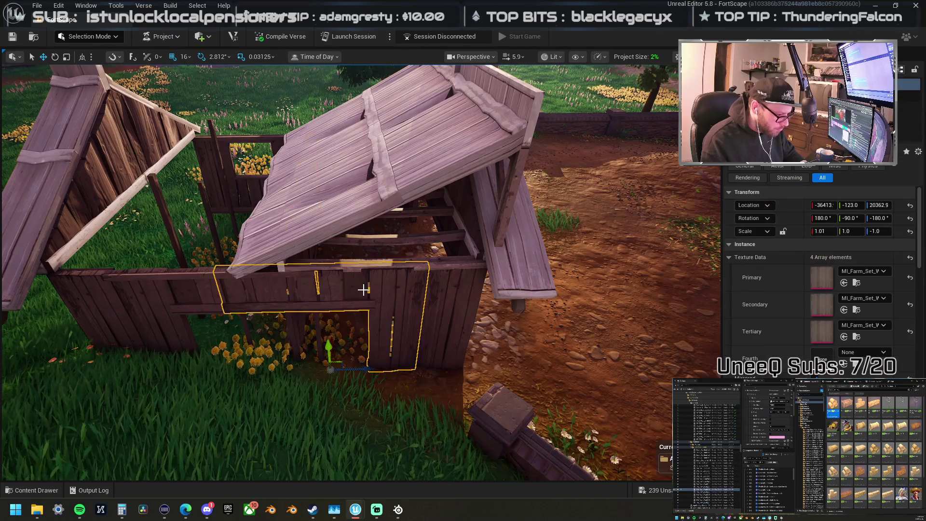
left_click(434, 303)
left_click(425, 301)
key("Delete")
left_click(317, 290)
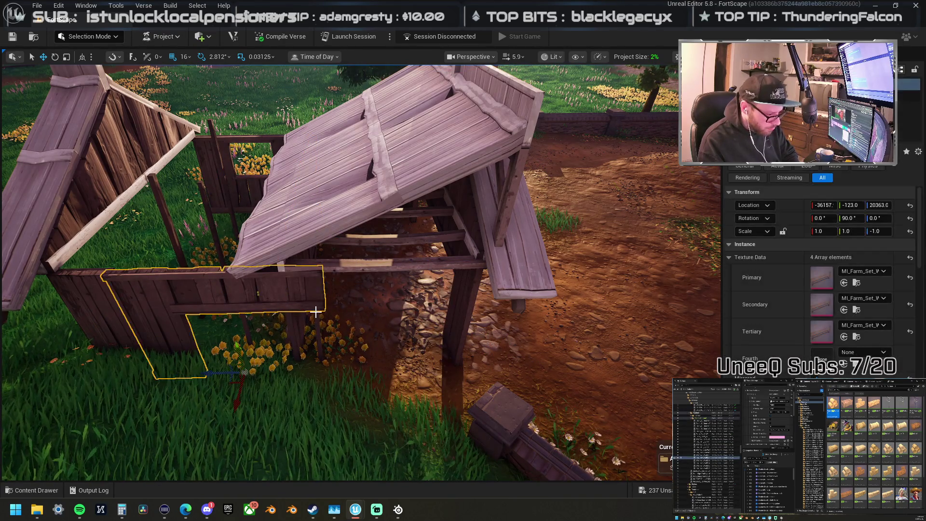
key("Delete")
left_click(314, 311)
key("Delete")
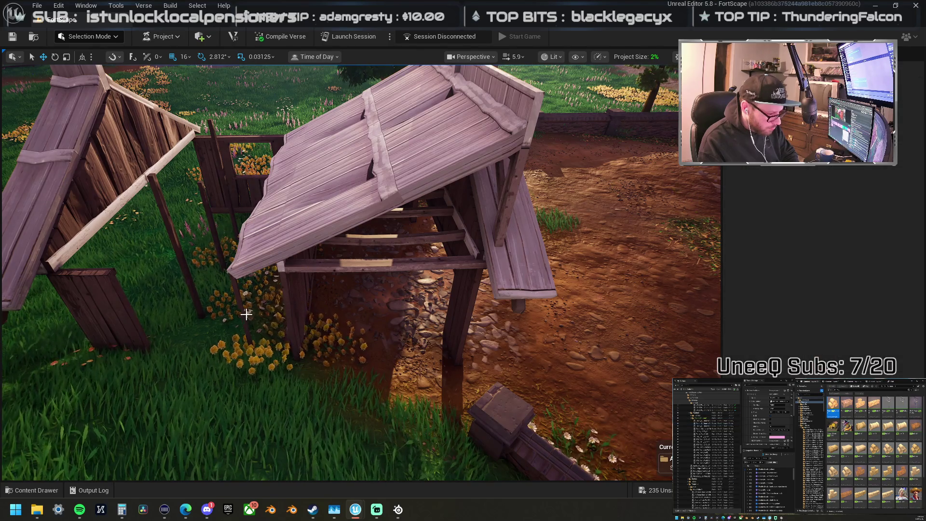
left_click(193, 270)
key("Delete")
left_click(195, 267)
key("Delete")
left_click(216, 236)
key("Delete")
left_click(220, 241)
key("Delete")
left_click(113, 290)
key("Delete")
Step: Delete the left fence walls, the tall board and the roof beam beside the shelter
left_click(131, 159)
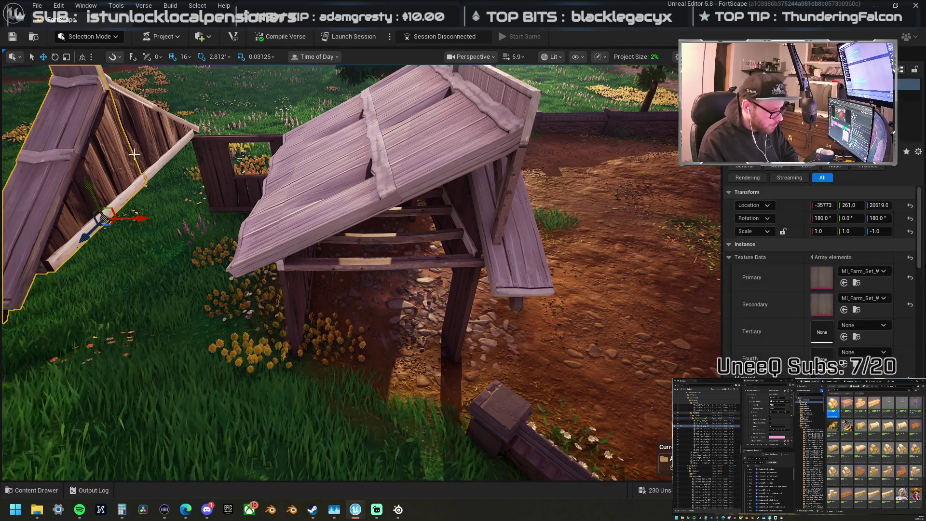
key("Delete")
left_click(144, 125)
key("Delete")
left_click(487, 222)
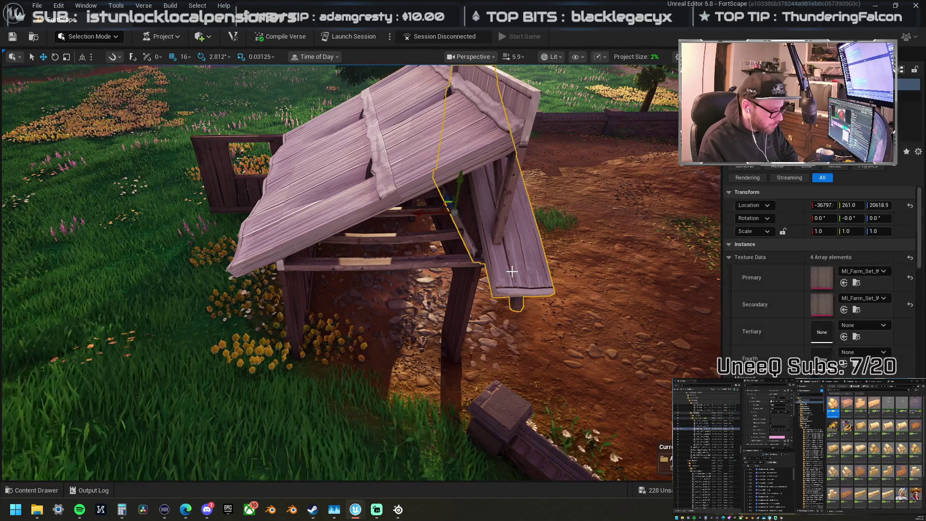
key("Delete")
left_click(248, 182)
key("Delete")
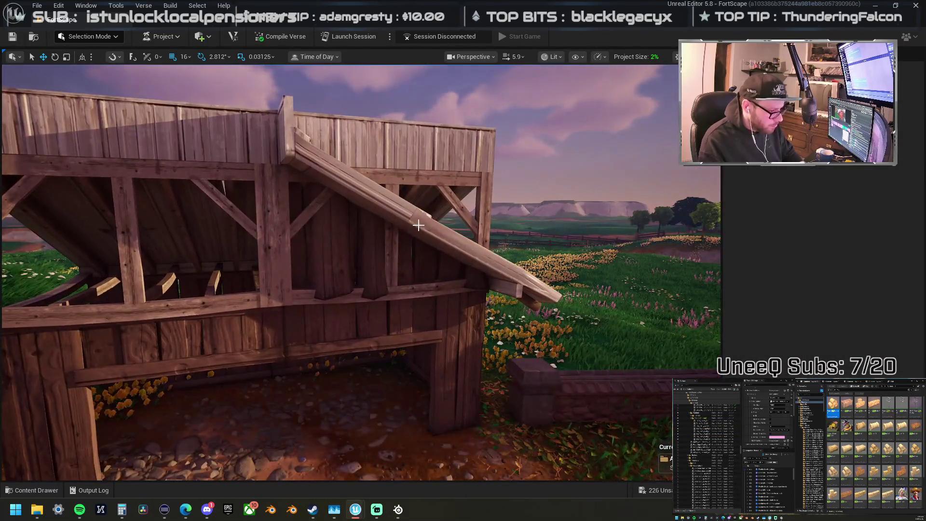
left_click(417, 226)
key("Delete")
left_click(375, 189)
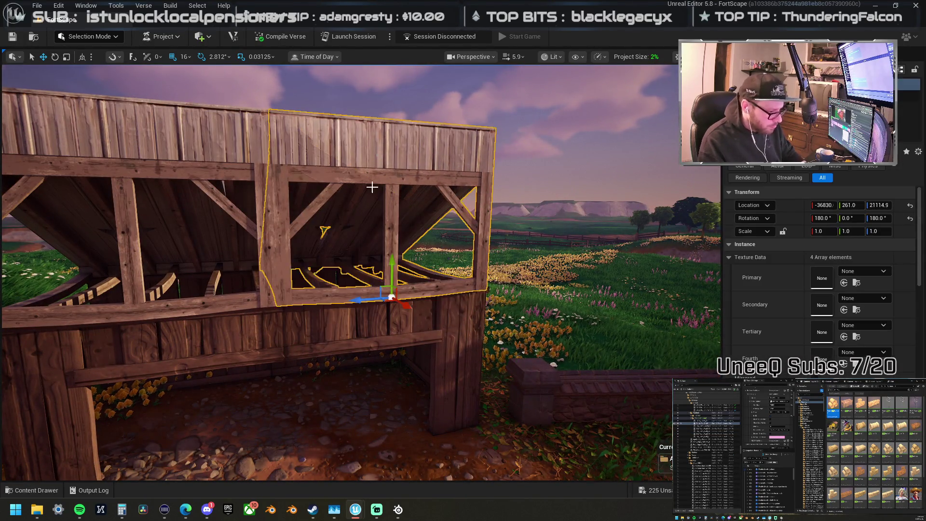
left_click(394, 186)
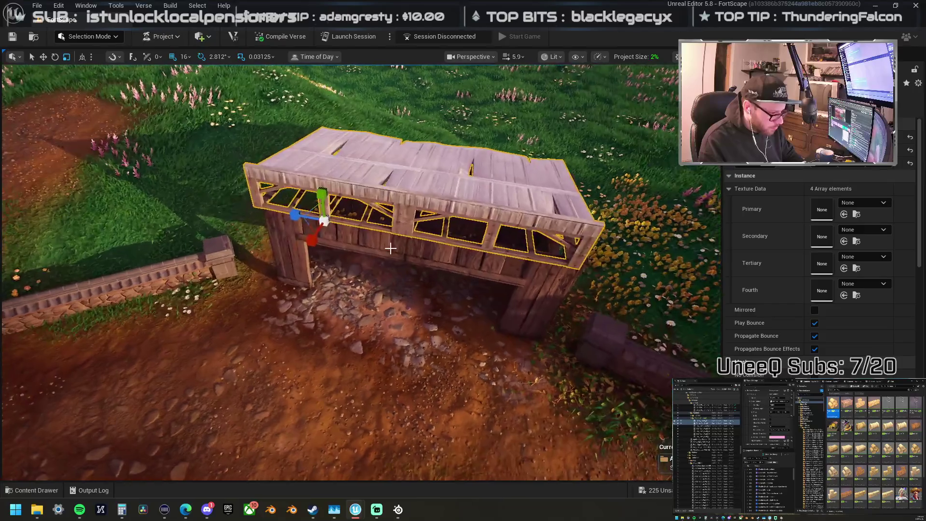
Step: Turn the roof piece 180 degrees and narrow both roof halves across their width
key("e")
mouse_move(342, 252)
left_mouse_down()
mouse_move(383, 232)
mouse_move(527, 254)
mouse_move(391, 245)
left_mouse_up()
key("w")
scroll(526, 254, "down", 3)
left_click(392, 245, "ctrl")
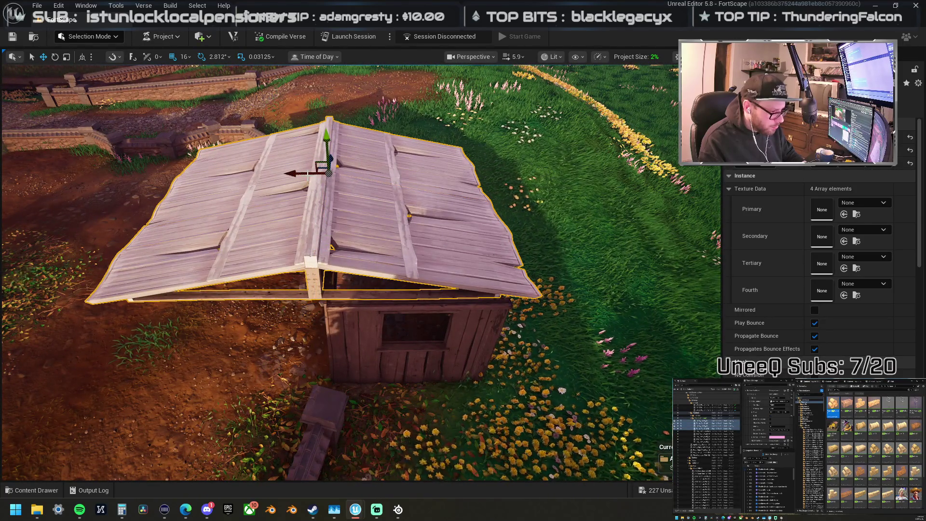
left_click_drag(298, 174, 286, 175)
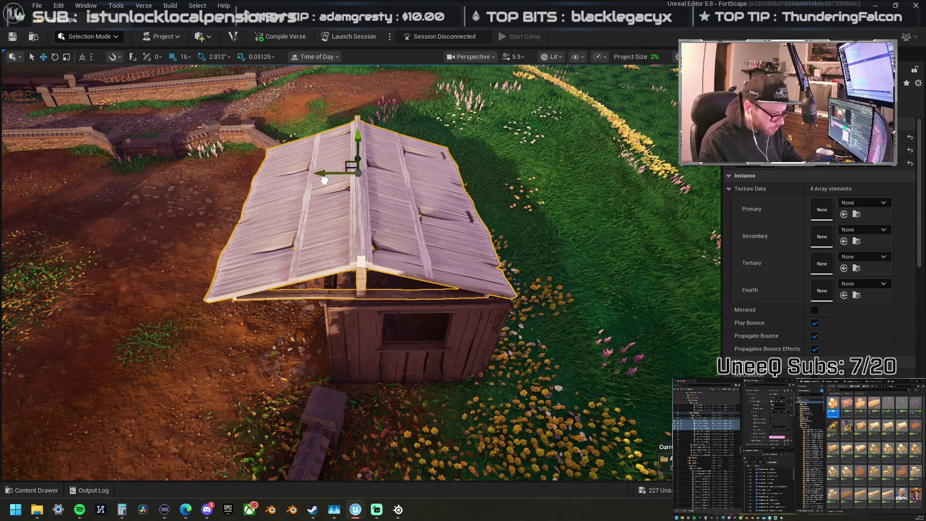
left_click(336, 193)
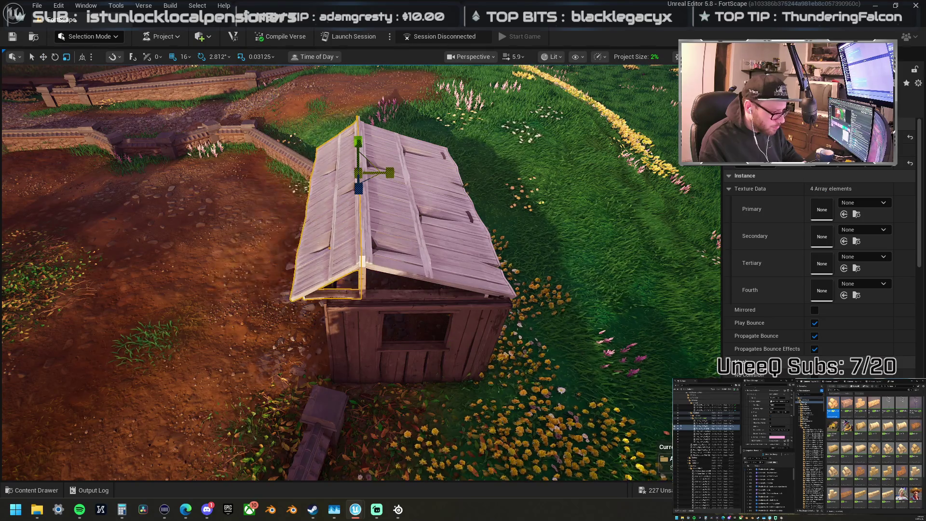
Step: Lower the wall panel beside the shed toward the ground
left_click_drag(375, 137, 375, 137)
left_click_drag(442, 174, 442, 174)
left_click(442, 174)
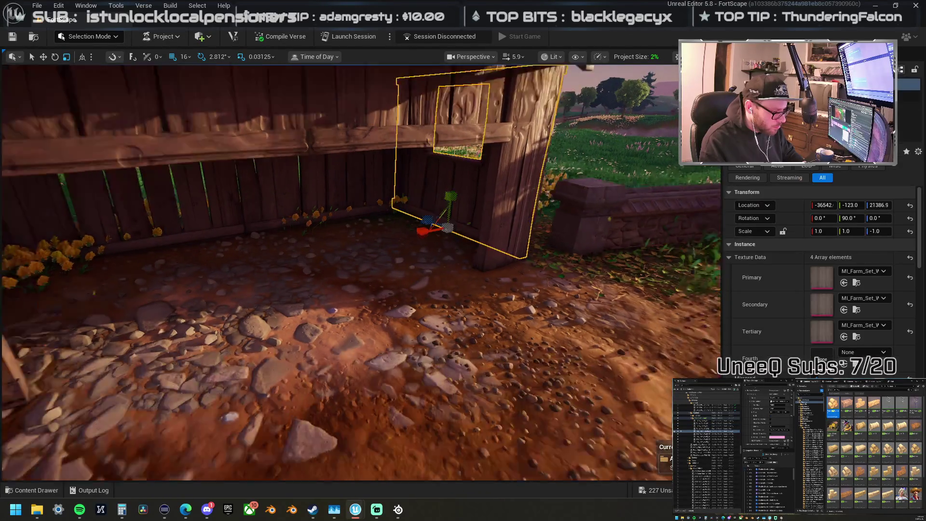
left_click_drag(418, 220, 381, 247)
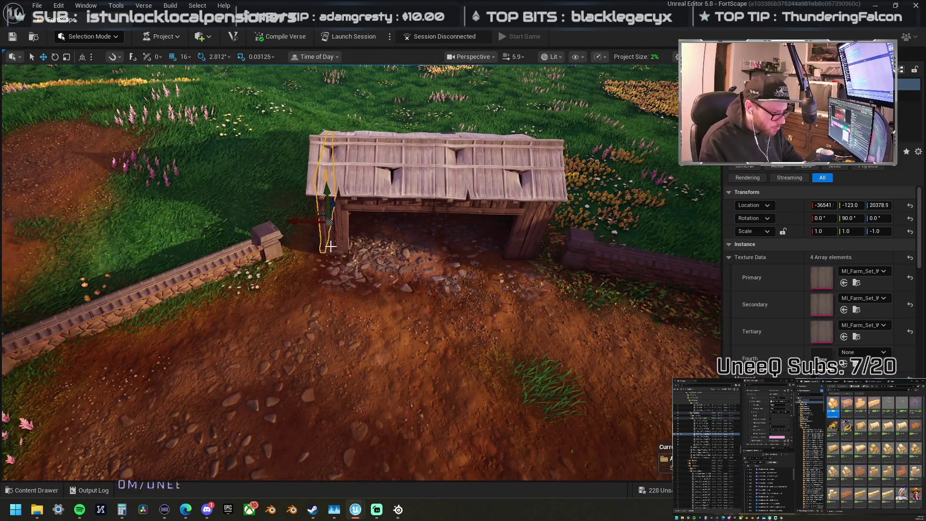
key("a")
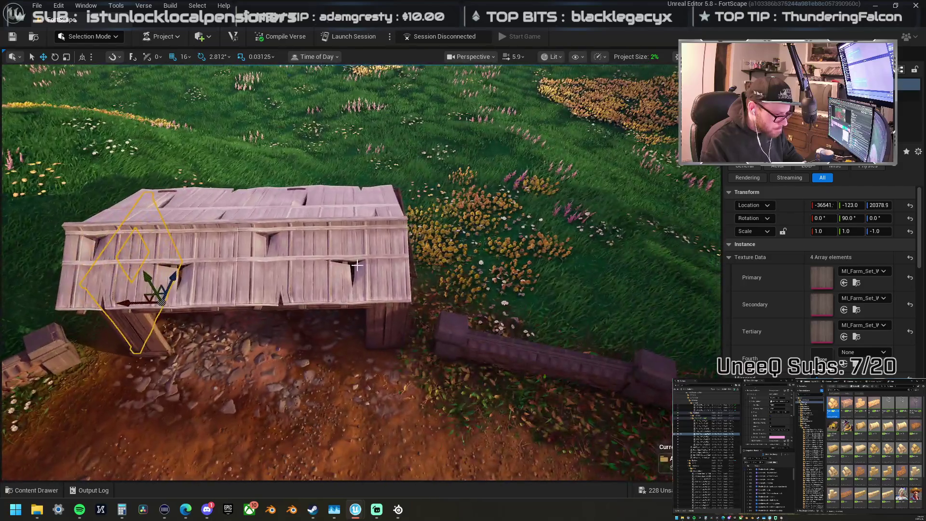
Step: Select the three roof panels and check the shed from the side and above
left_click(359, 235)
left_click(329, 217, "ctrl")
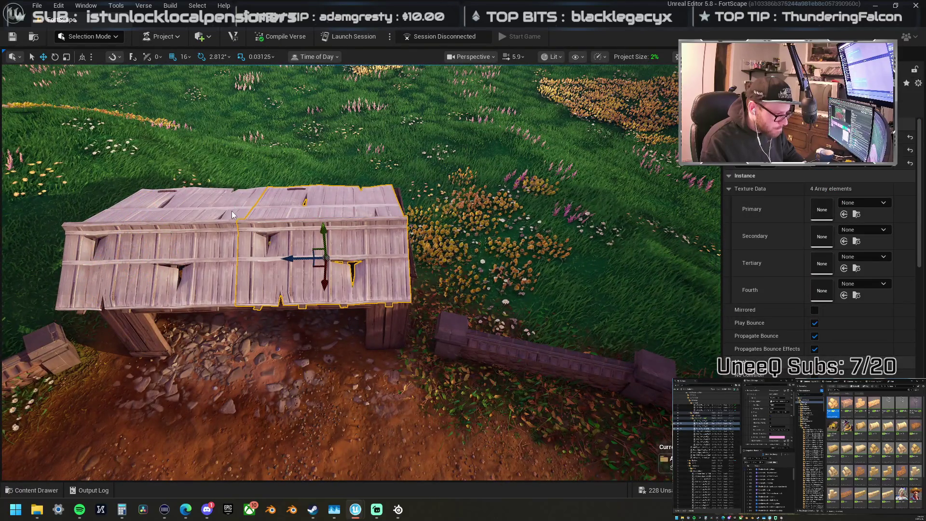
left_click(217, 236, "ctrl")
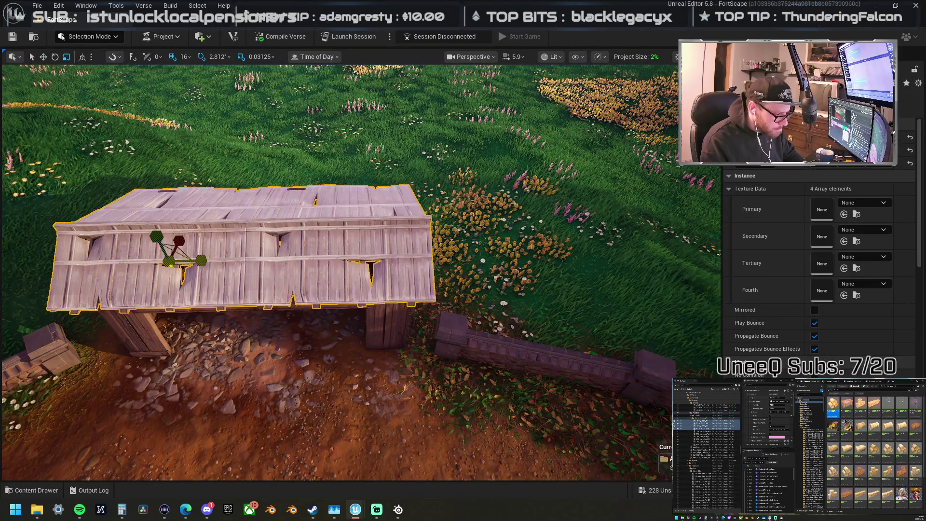
left_click_drag(244, 263, 111, 219)
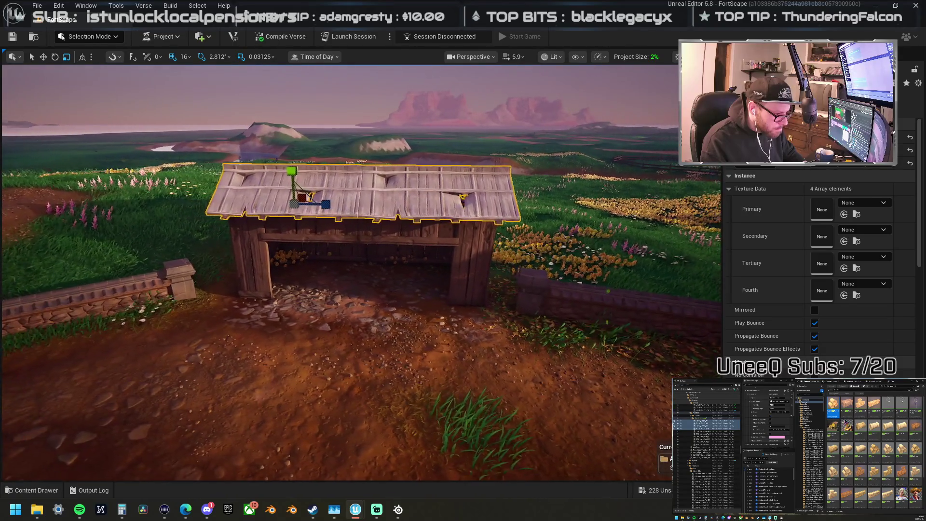
mouse_move(327, 263)
left_mouse_down()
mouse_move(318, 274)
mouse_move(327, 263)
left_mouse_up()
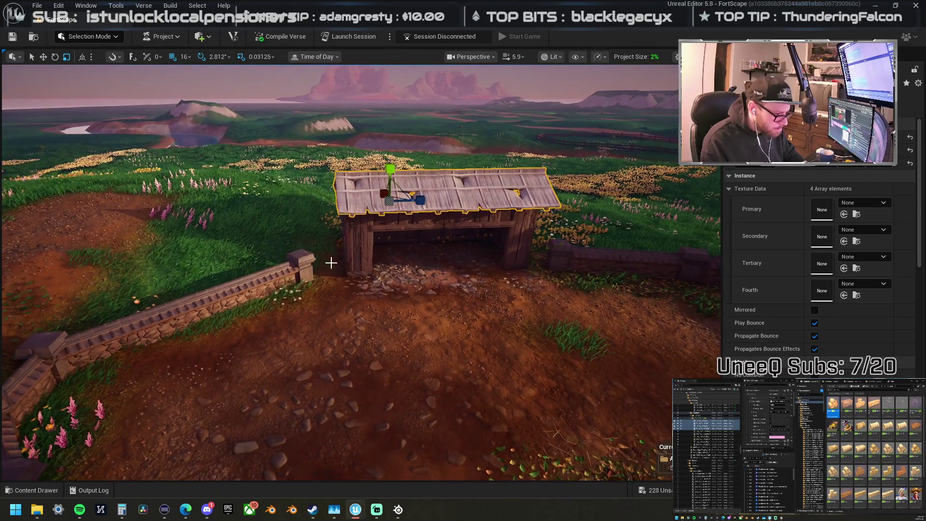
mouse_move(424, 197)
left_mouse_down()
mouse_move(424, 234)
mouse_move(434, 196)
left_mouse_up()
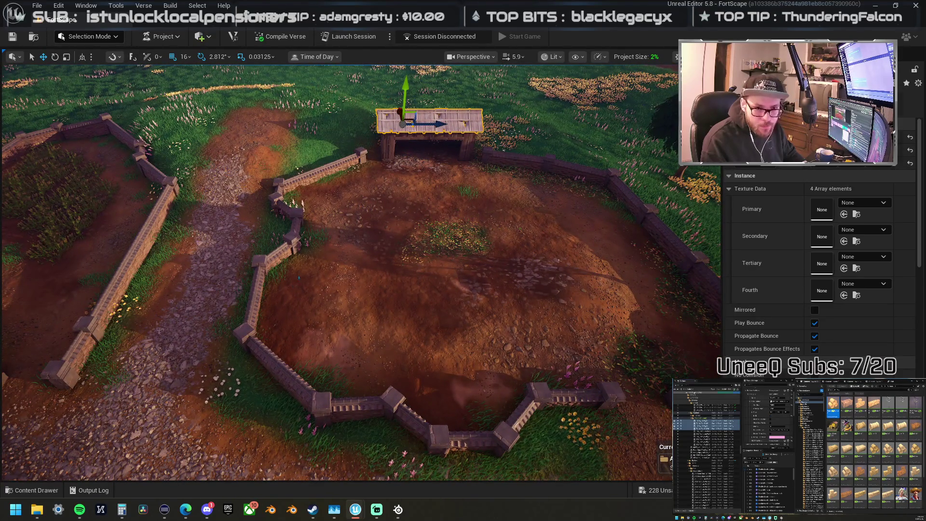
Step: Drop a new Content Browser prop into the fenced yard and nudge it sideways
key("Escape")
left_click(686, 398)
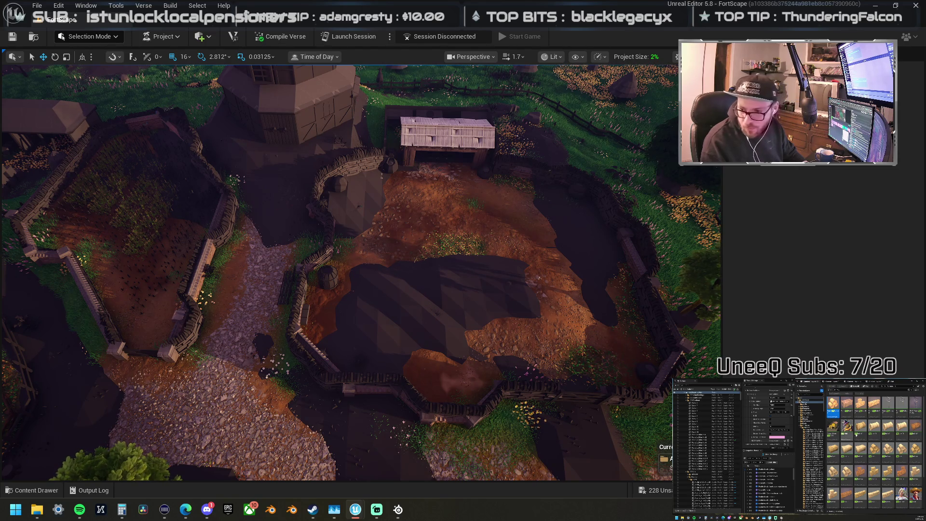
scroll(872, 448, "down", 2)
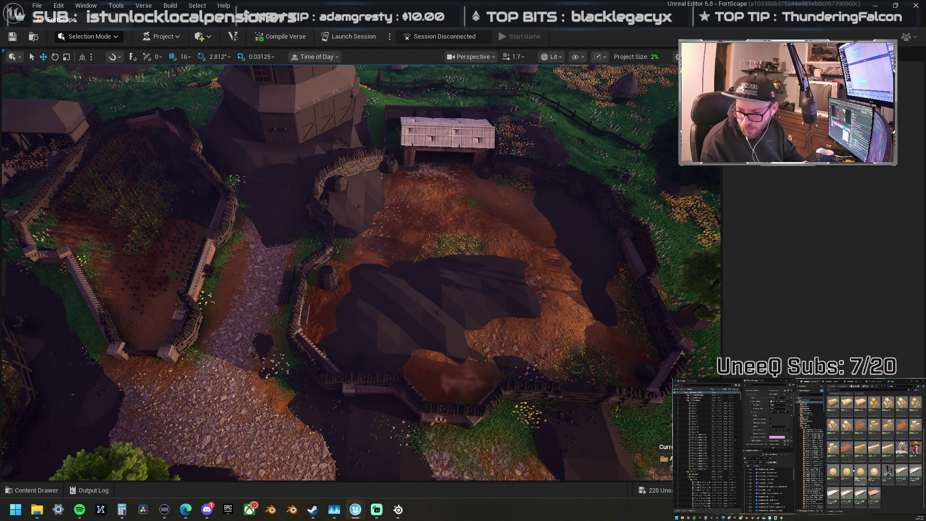
mouse_move(925, 293)
left_mouse_down()
mouse_move(418, 275)
mouse_move(601, 343)
mouse_move(640, 347)
mouse_move(634, 354)
mouse_move(585, 182)
mouse_move(513, 204)
mouse_move(383, 193)
mouse_move(375, 208)
left_mouse_up()
left_click_drag(341, 164, 340, 157)
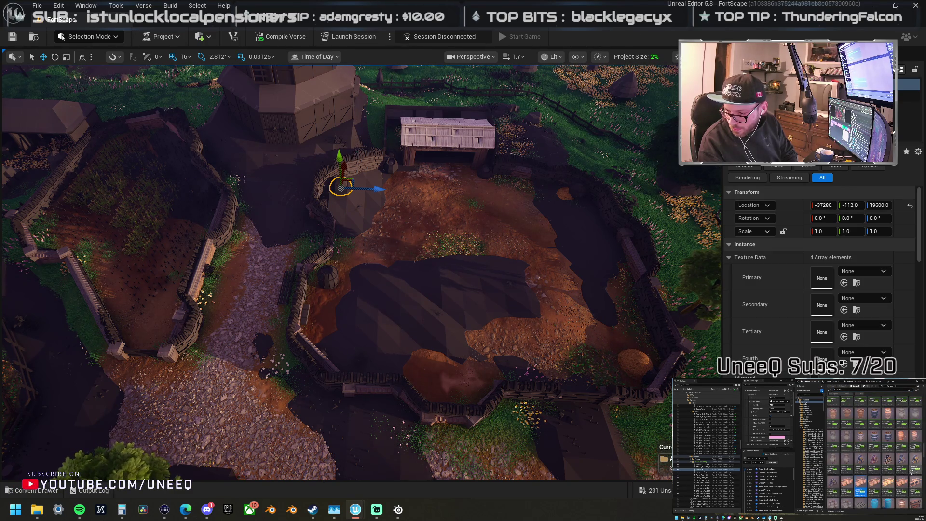
Step: Place RusticBarrel B in the yard, enlarge it, and push it against the left fence
left_click_drag(925, 337, 818, 320)
left_click_drag(520, 312, 326, 292)
key("r")
key("w")
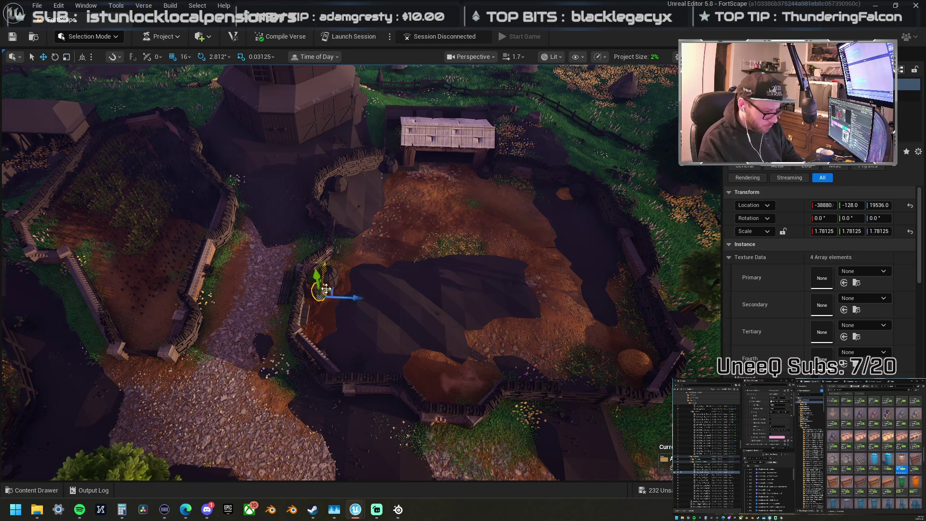
left_click_drag(330, 287, 326, 279)
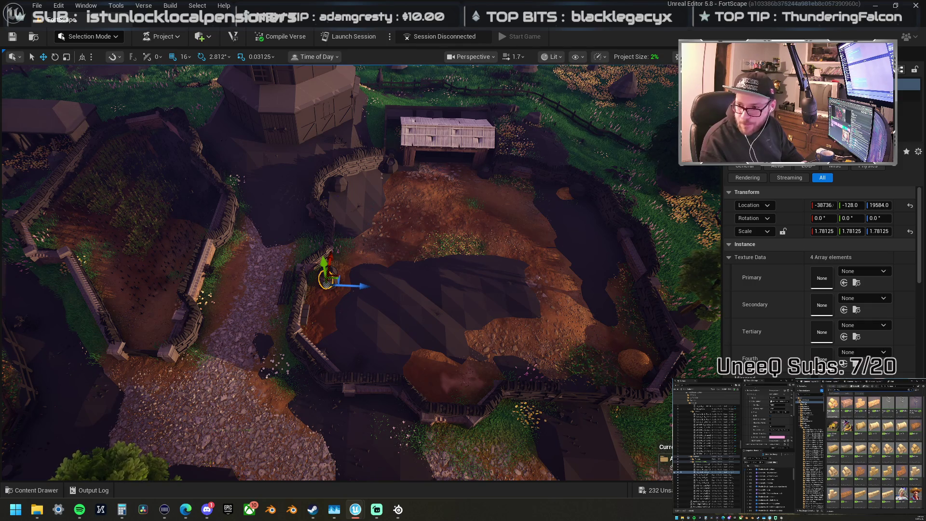
Step: Add a hay bale inside the yard and turn it about 90 degrees
mouse_move(410, 231)
left_mouse_down()
mouse_move(356, 293)
mouse_move(318, 304)
left_mouse_up()
key("e")
mouse_move(341, 362)
left_mouse_down()
mouse_move(316, 356)
mouse_move(362, 299)
left_mouse_up()
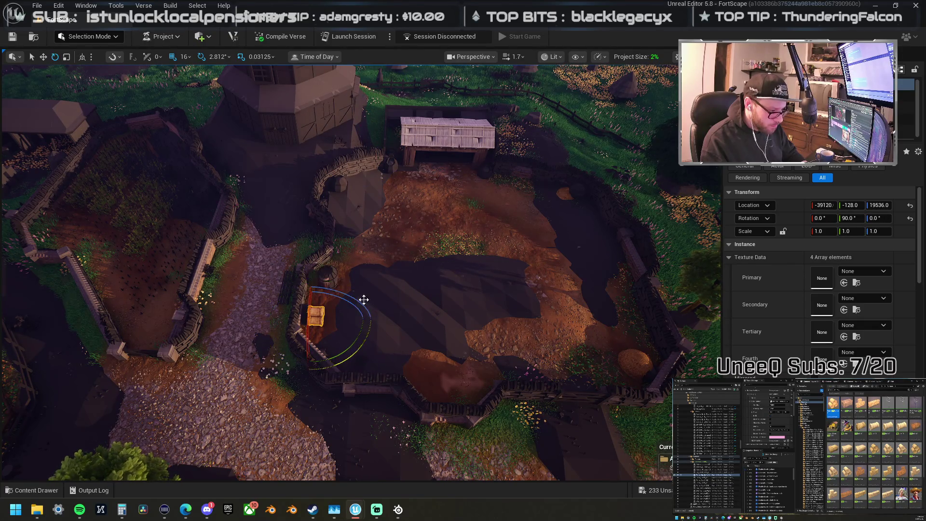
scroll(337, 270, "up", 2)
Step: Move the grain sack over and set it down beside the yard fence
key("w")
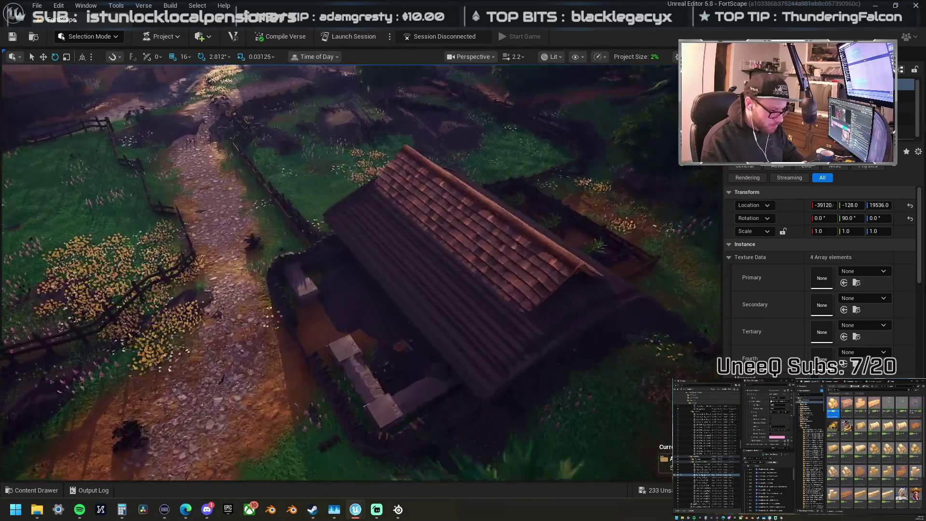
key("w")
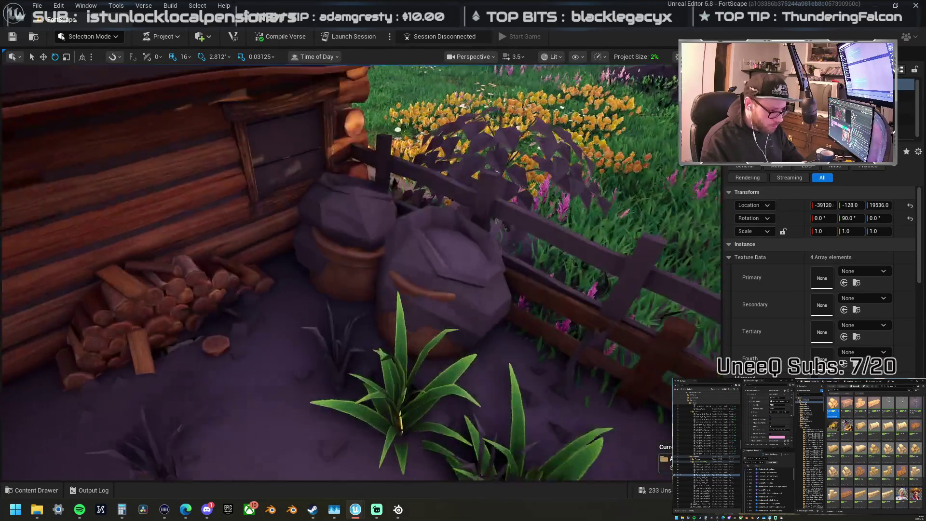
left_click(462, 269)
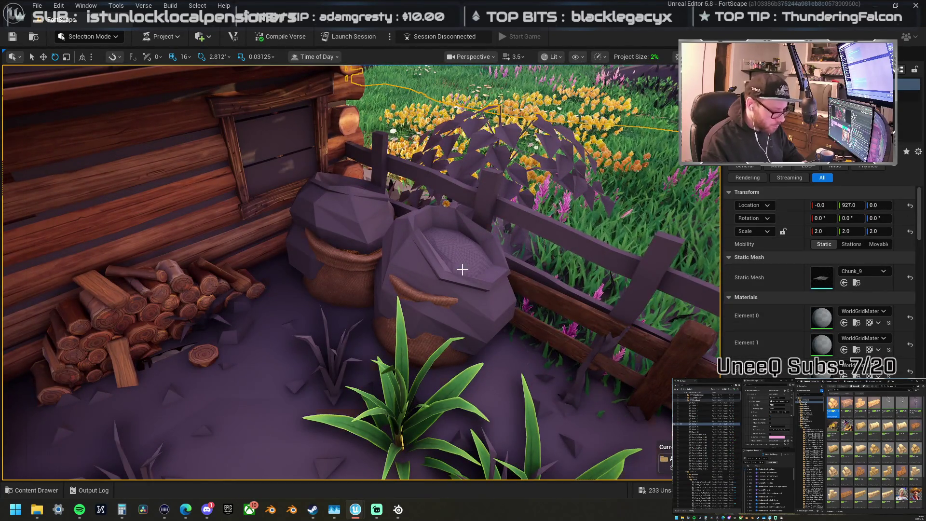
left_click(437, 287)
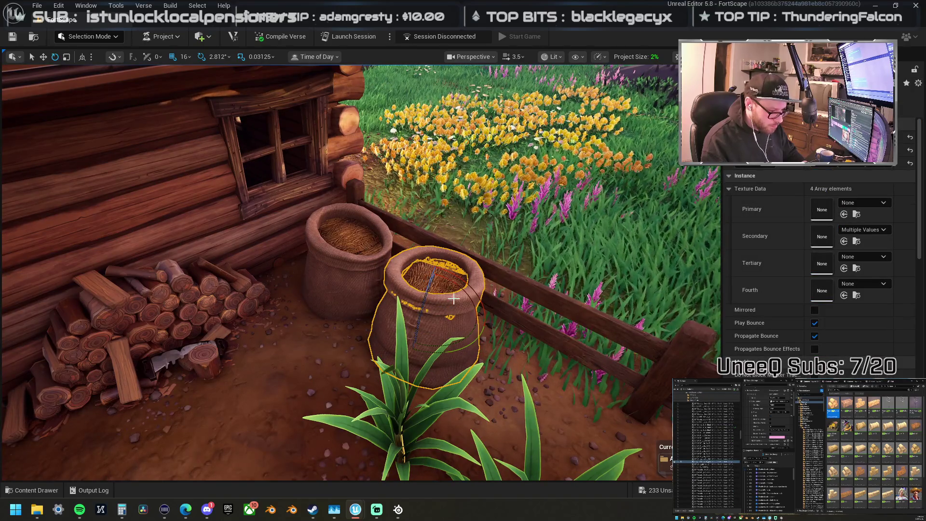
key("s")
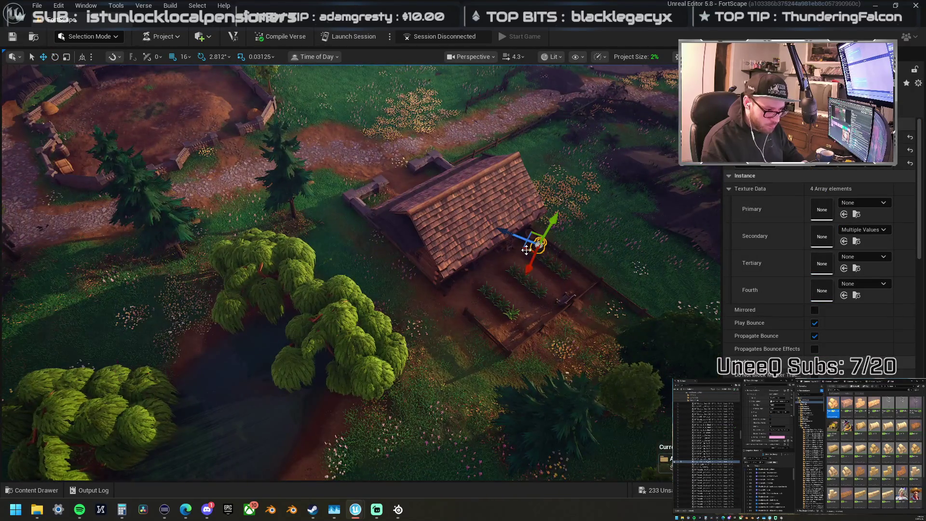
mouse_move(521, 250)
left_mouse_down()
mouse_move(361, 257)
mouse_move(46, 195)
mouse_move(526, 253)
left_mouse_up()
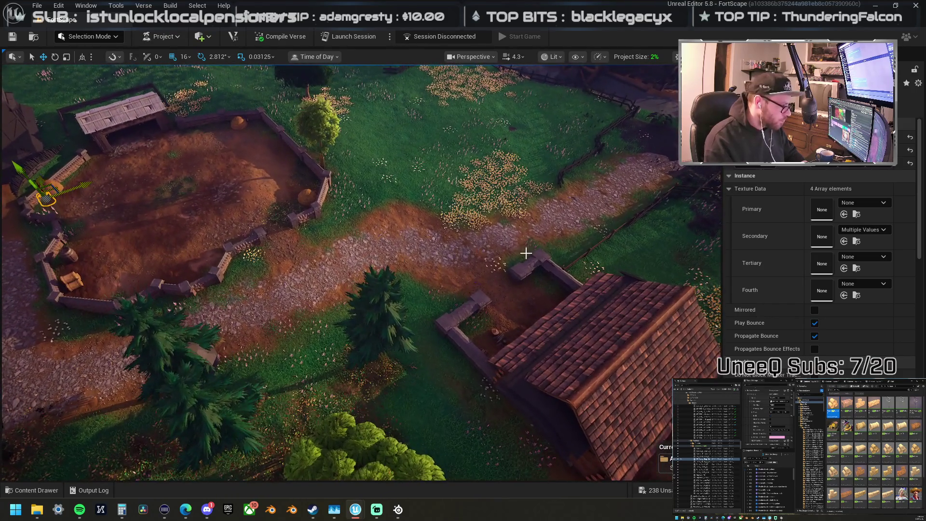
key("f")
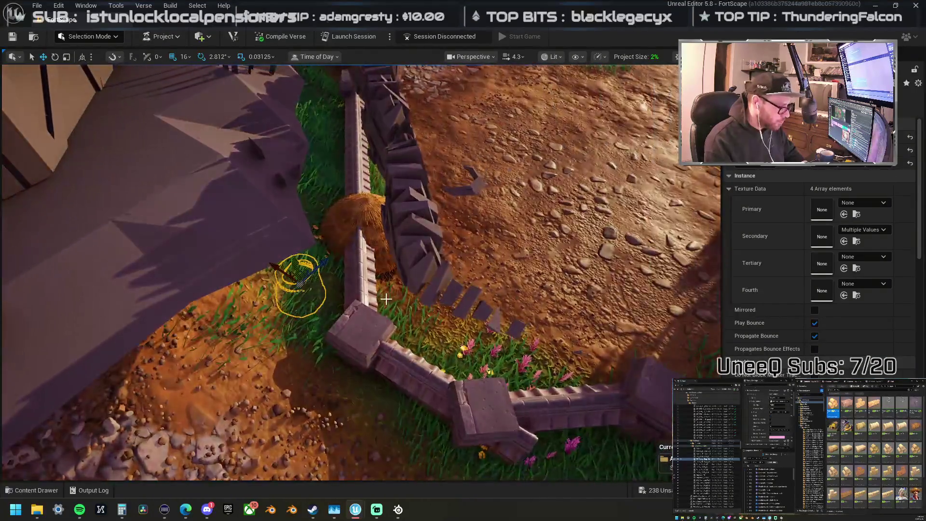
left_click_drag(389, 276, 385, 293)
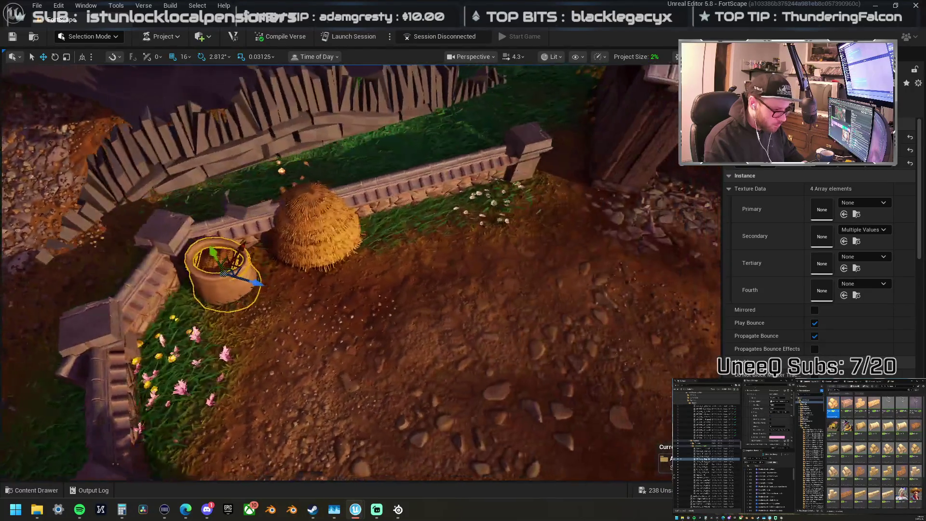
Step: Place a copy of the clay pot beside the shed
left_click(318, 231)
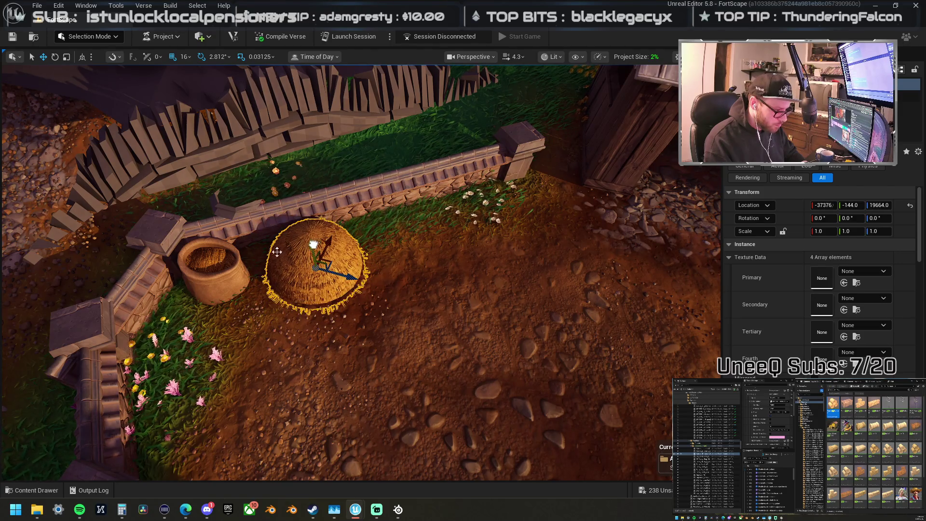
left_click(232, 276)
scroll(193, 276, "down", 5)
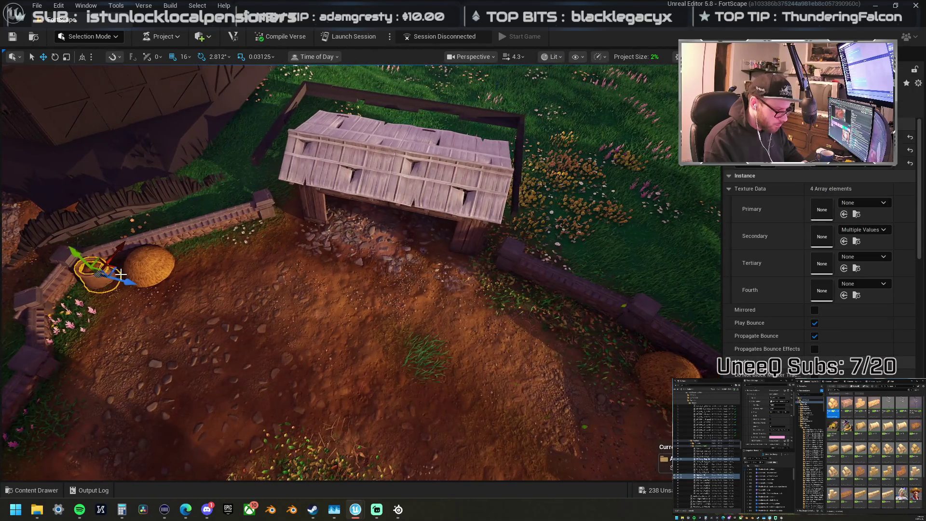
mouse_move(112, 269)
left_mouse_down("alt")
mouse_move(482, 253)
mouse_move(367, 246)
mouse_move(385, 246)
left_mouse_up("alt")
scroll(478, 252, "down", 3)
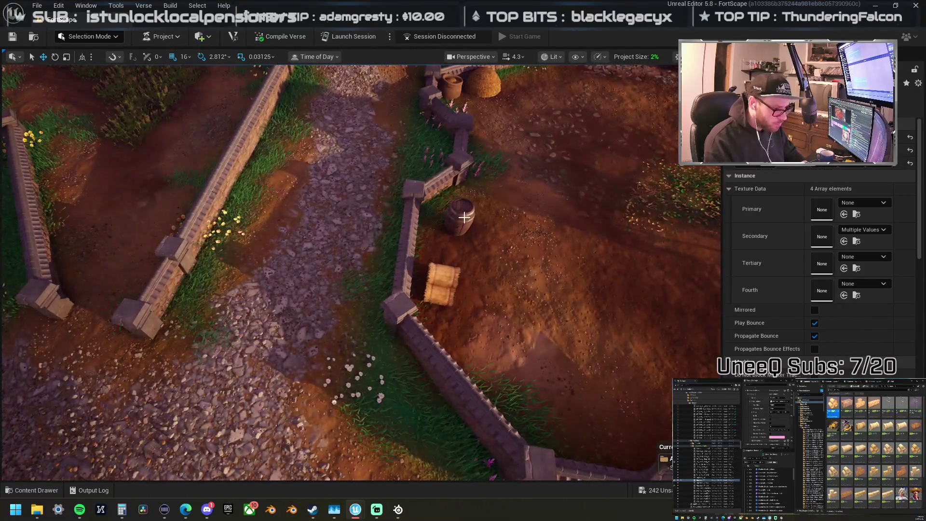
Step: Move the barrel beside the stacked hay bales and bring a stone bench into the yard
left_click(465, 212)
left_click_drag(465, 212, 465, 183)
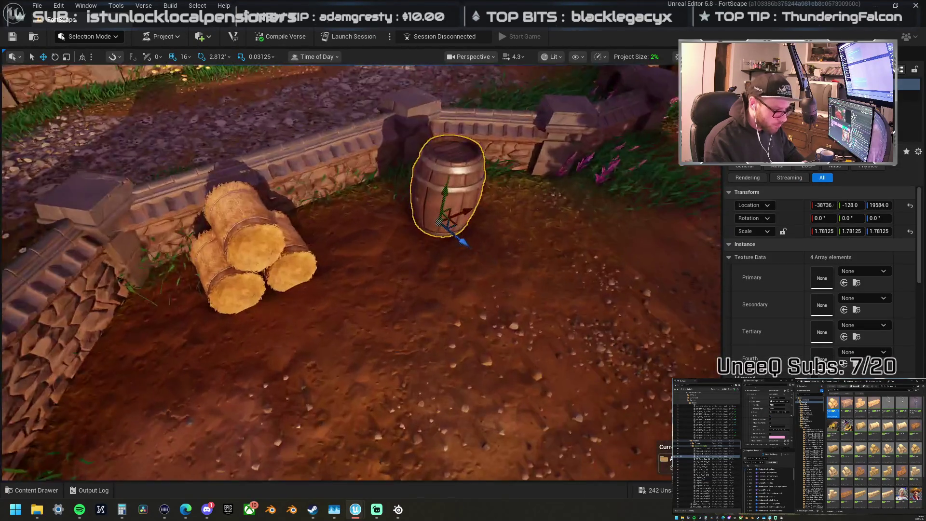
mouse_move(459, 221)
left_mouse_down()
mouse_move(352, 227)
mouse_move(327, 187)
mouse_move(349, 225)
mouse_move(417, 214)
left_mouse_up()
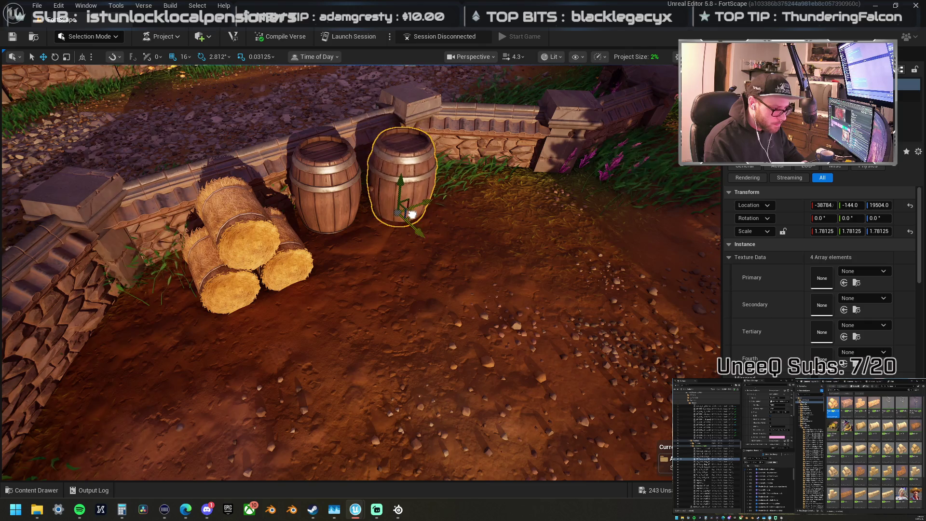
scroll(361, 272, "down", 10)
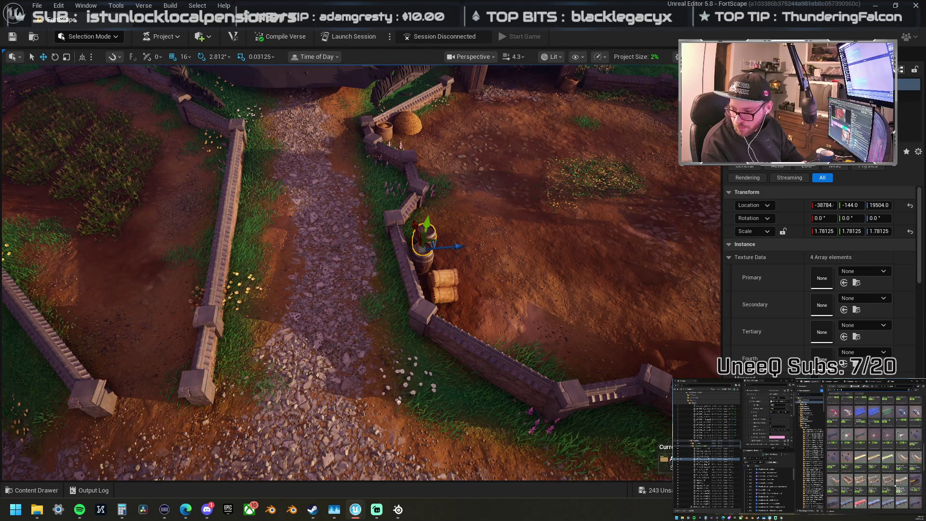
mouse_move(925, 282)
left_mouse_down()
mouse_move(569, 282)
mouse_move(369, 260)
mouse_move(359, 184)
left_mouse_up()
key("f")
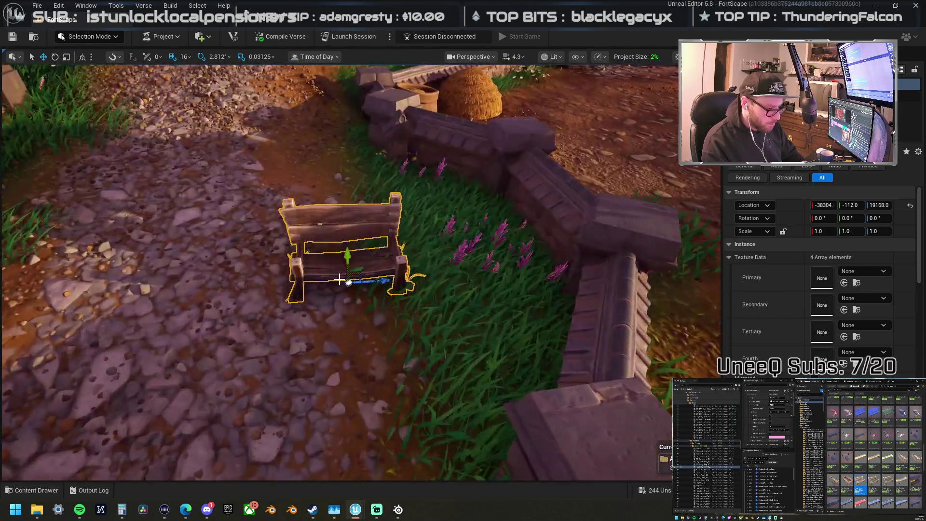
key("e")
mouse_move(337, 317)
left_mouse_down()
mouse_move(393, 320)
mouse_move(362, 333)
mouse_move(351, 326)
mouse_move(410, 292)
mouse_move(238, 305)
mouse_move(380, 322)
mouse_move(423, 299)
mouse_move(423, 260)
left_mouse_up()
key("w")
scroll(352, 326, "down", 5)
key("s")
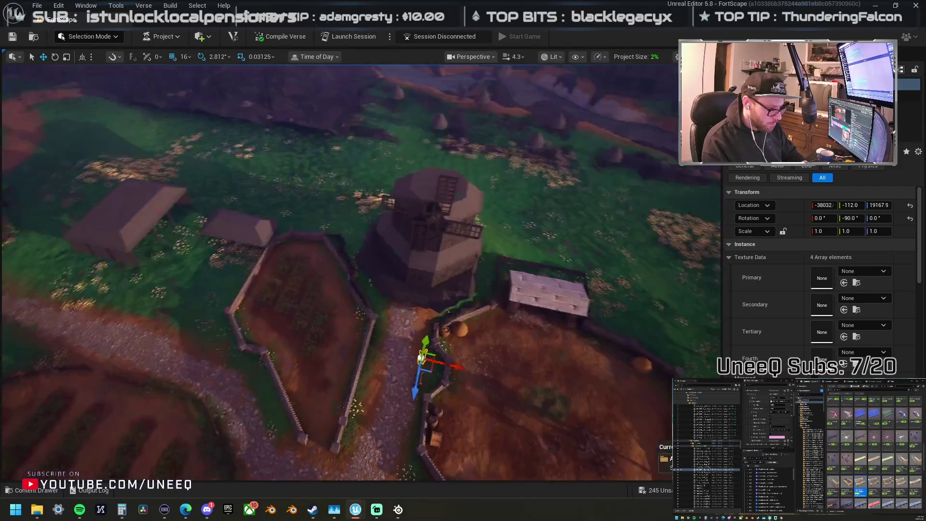
key("f")
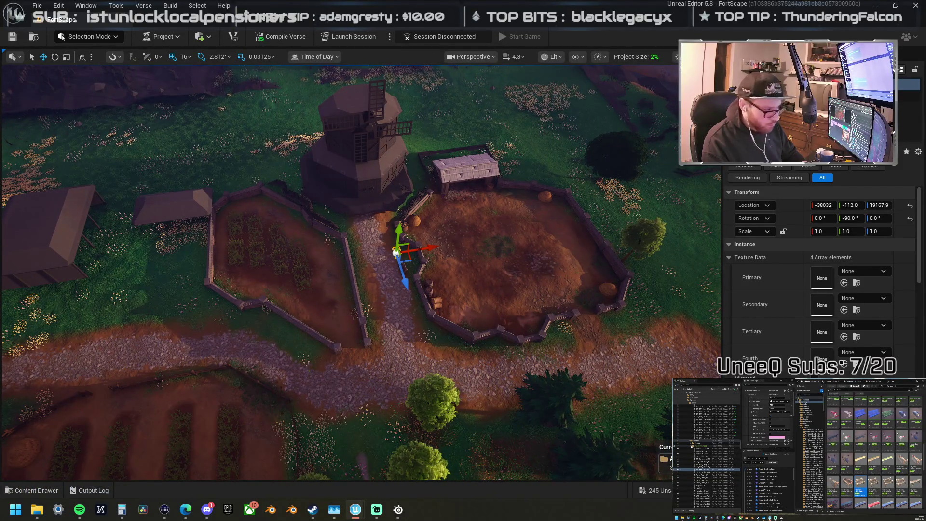
left_click_drag(418, 235, 418, 198, "alt")
left_click_drag(356, 270, 357, 242)
Step: Select the shed together with its bucket and hay, and frame them in view
left_click(377, 246)
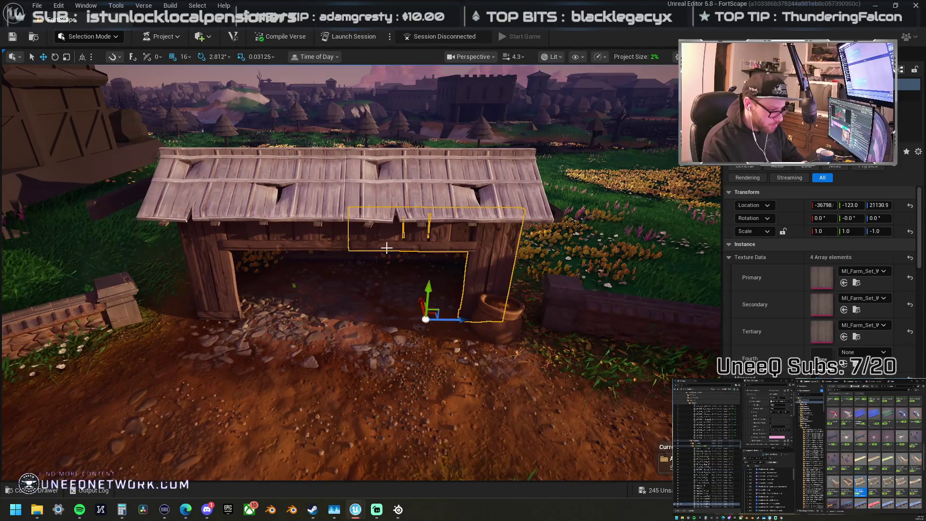
left_click(706, 430)
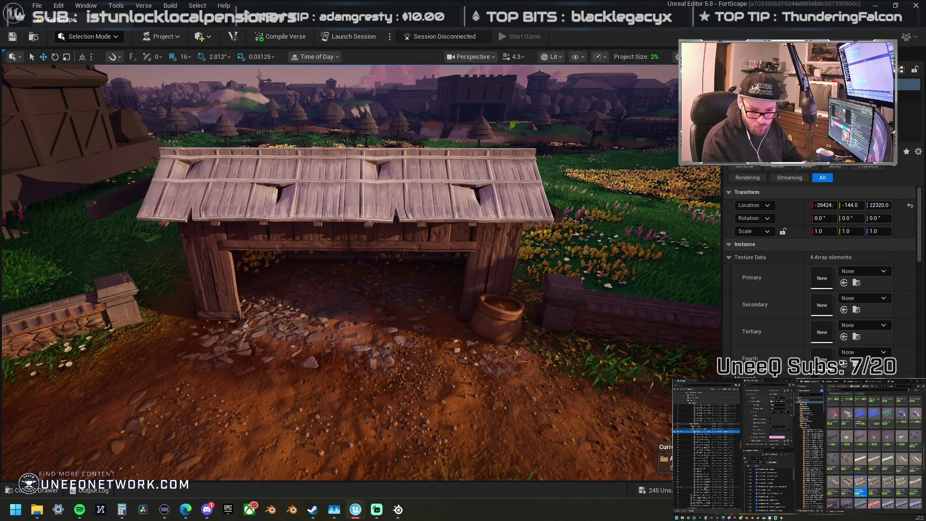
left_click(706, 490, "shift")
key("f")
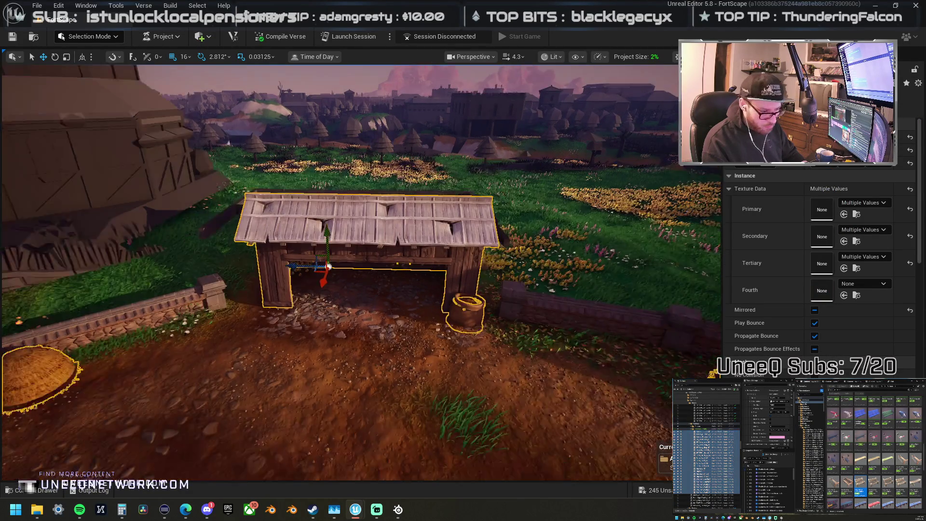
scroll(324, 250, "down", 5)
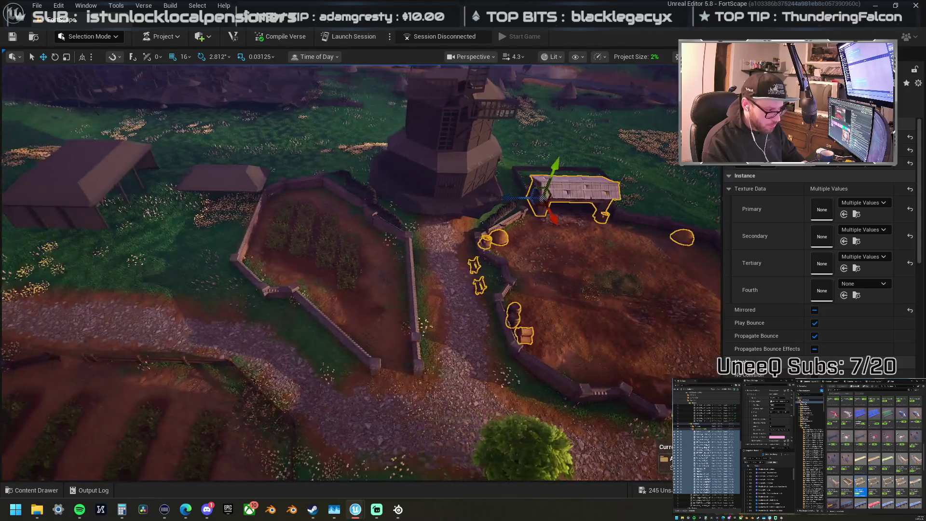
scroll(380, 282, "up", 5)
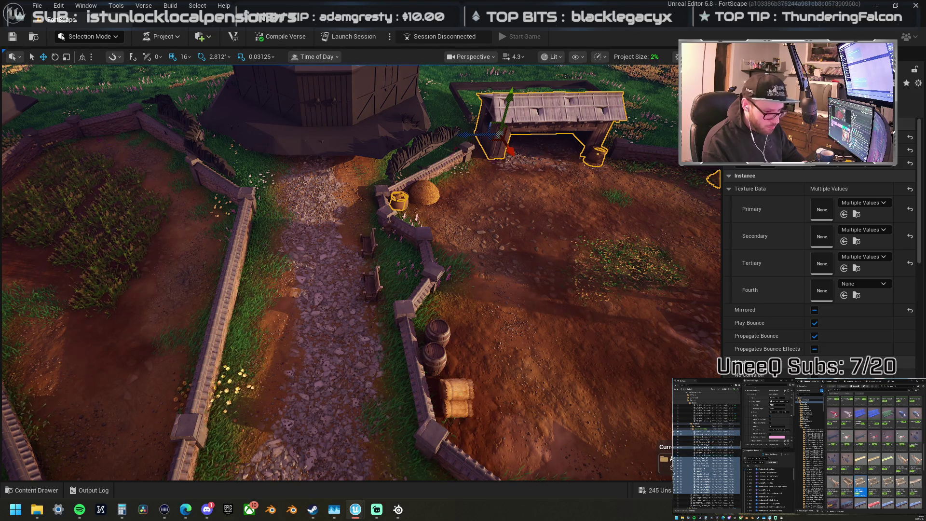
scroll(474, 204, "down", 3)
scroll(500, 172, "down", 3)
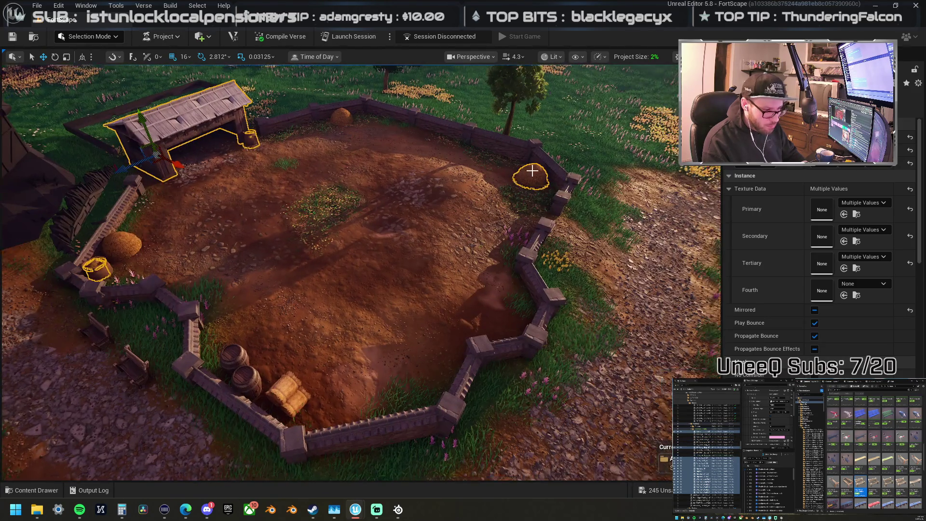
left_click_drag(465, 205, 405, 212)
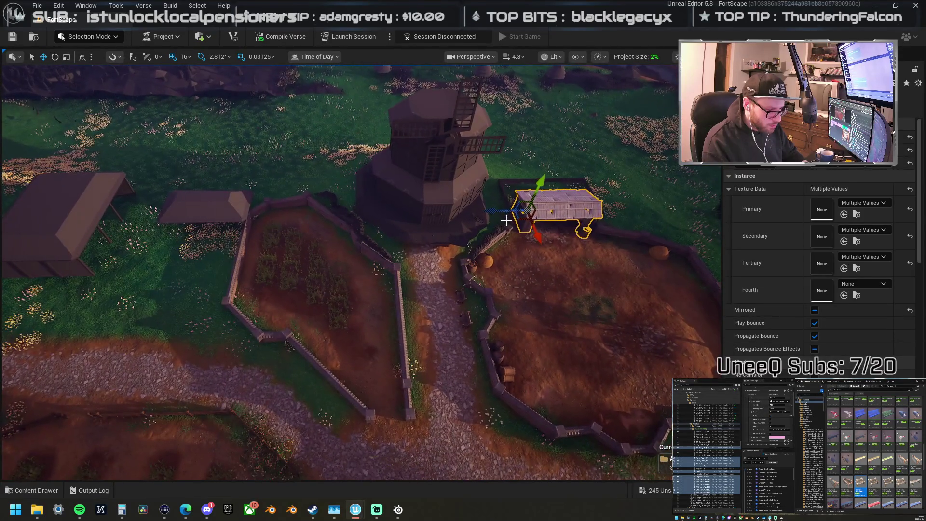
Step: Duplicate the shed group and move the copy left beside the crop field, then deselect
left_click_drag(495, 212, 251, 213, "alt")
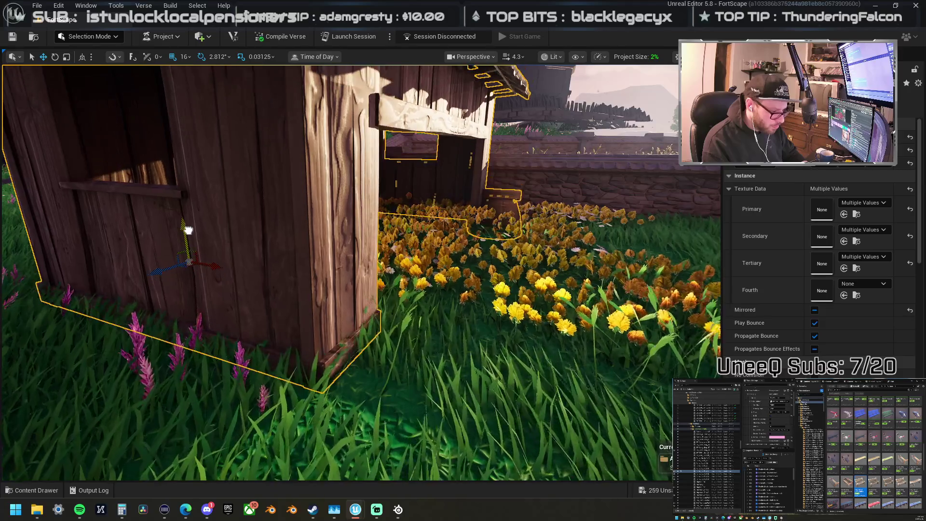
scroll(362, 270, "down", 10)
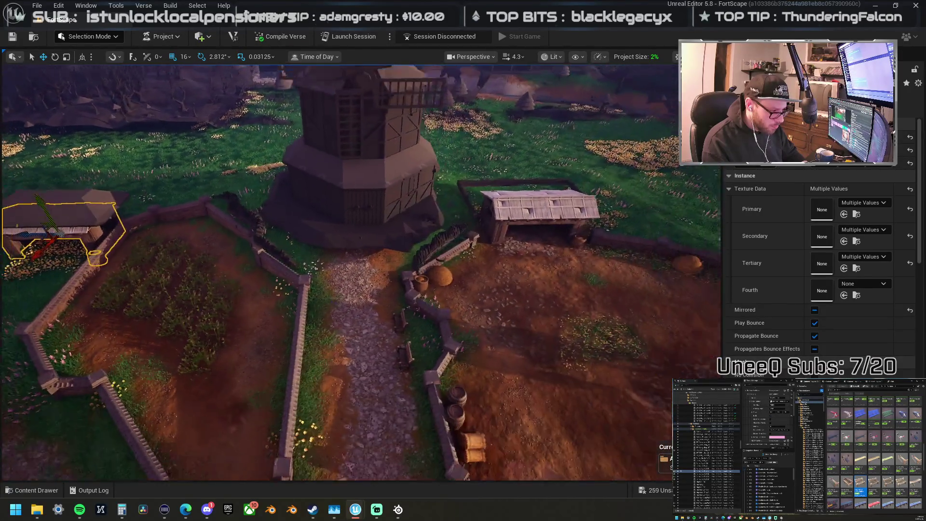
scroll(361, 270, "down", 5)
scroll(362, 270, "up", 5)
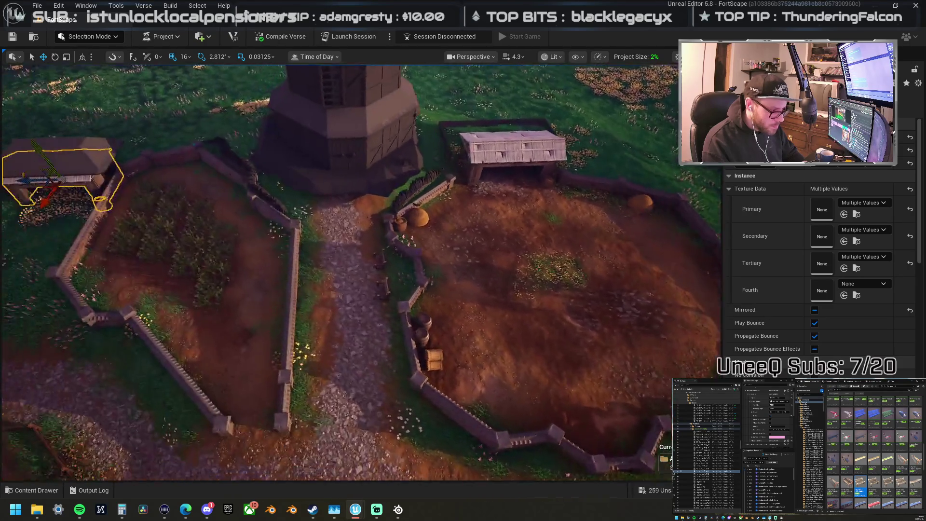
key("a")
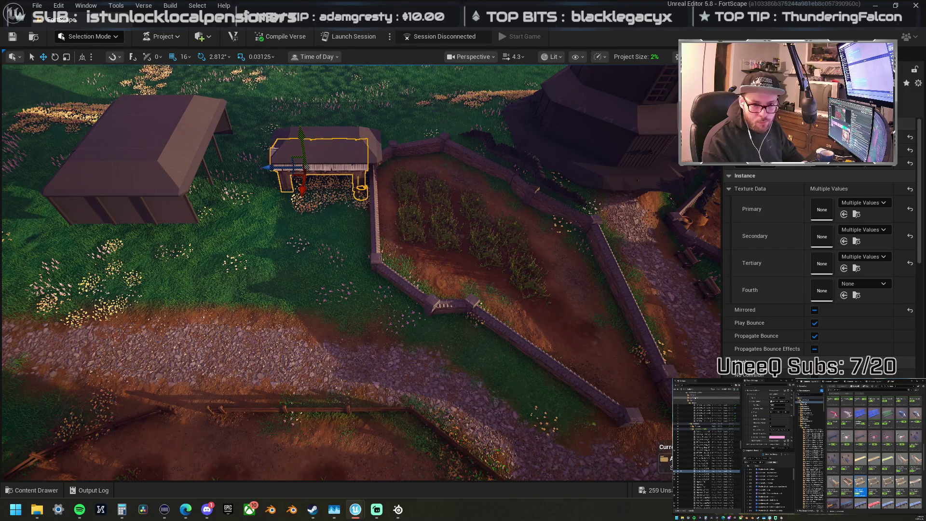
left_click(694, 449)
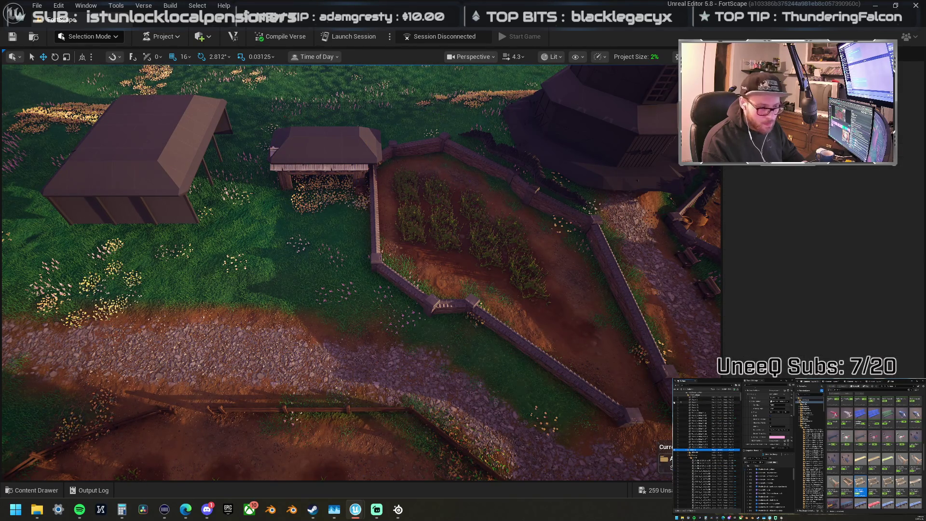
key("w")
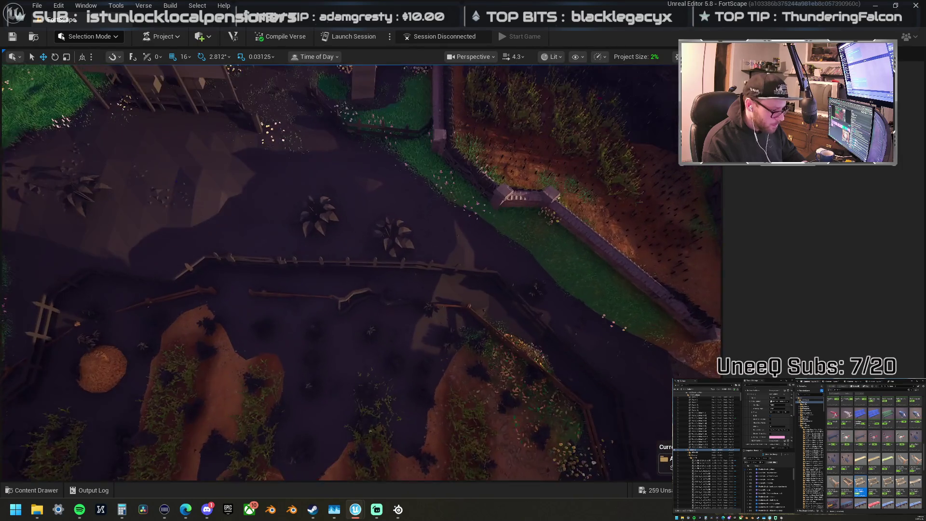
Step: Move the broken fence plank onto the grass and lower it onto the ground
left_click(273, 294)
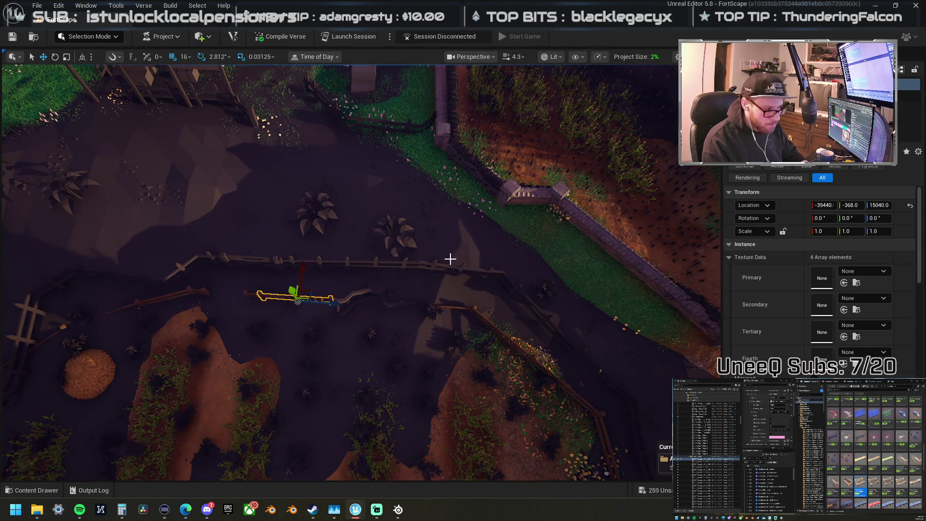
mouse_move(297, 297)
left_mouse_down()
mouse_move(405, 129)
mouse_move(403, 151)
left_mouse_up()
key("f")
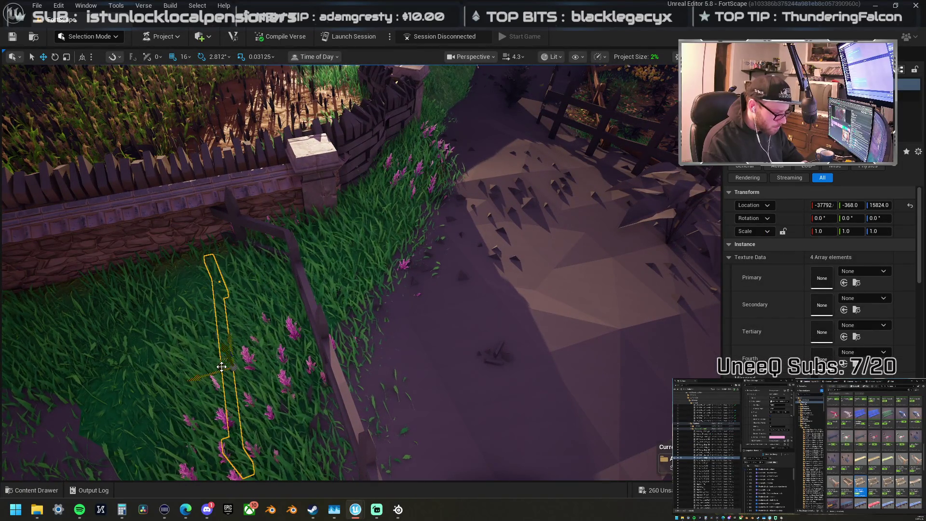
mouse_move(219, 364)
left_mouse_down()
mouse_move(287, 314)
mouse_move(289, 281)
mouse_move(326, 245)
mouse_move(289, 264)
mouse_move(289, 275)
left_mouse_up()
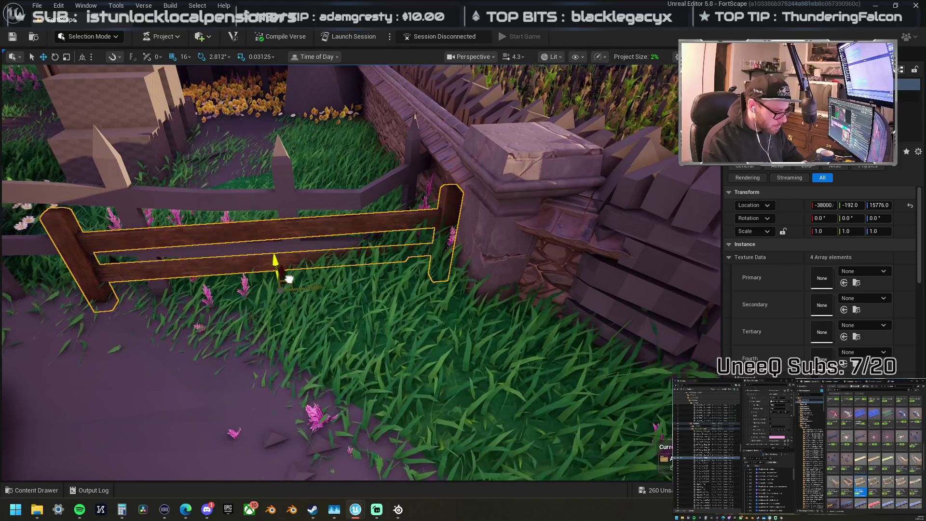
scroll(289, 275, "down", 6)
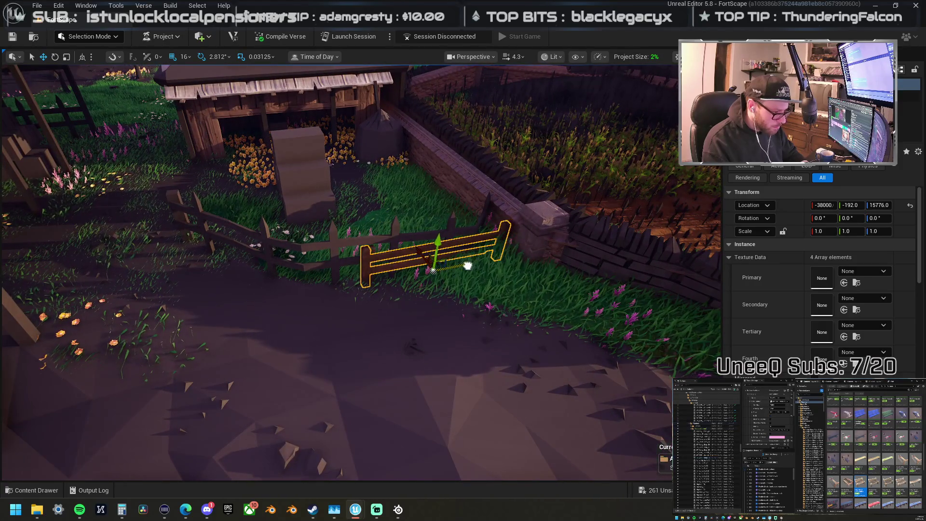
left_click_drag(469, 265, 416, 274)
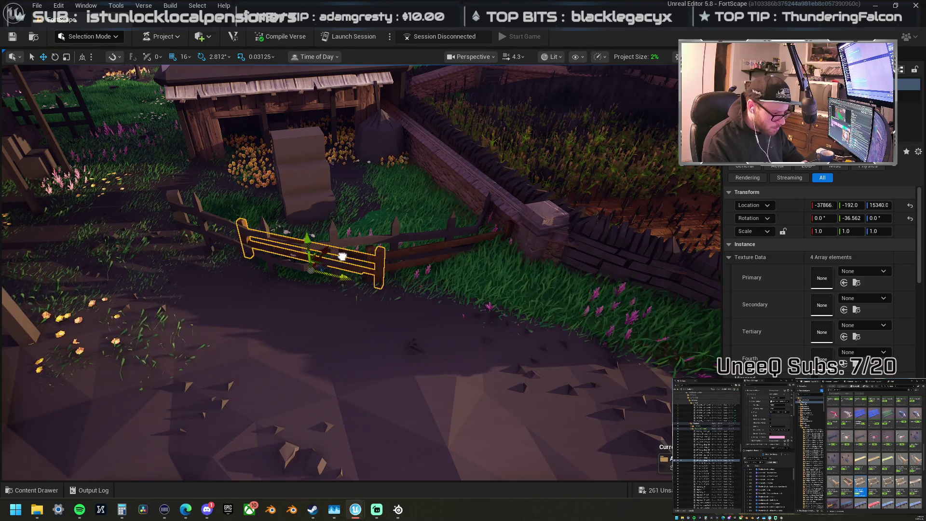
left_click_drag(334, 250, 499, 271)
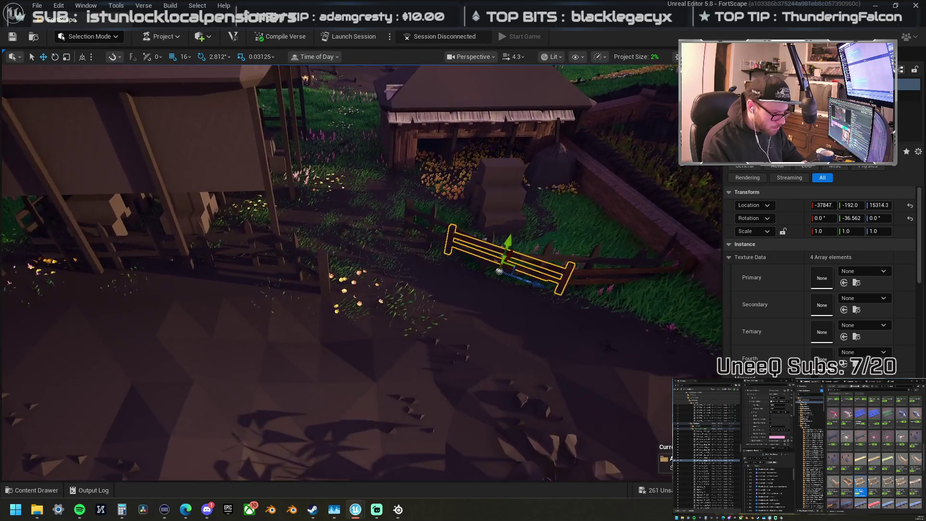
left_click_drag(395, 250, 411, 252)
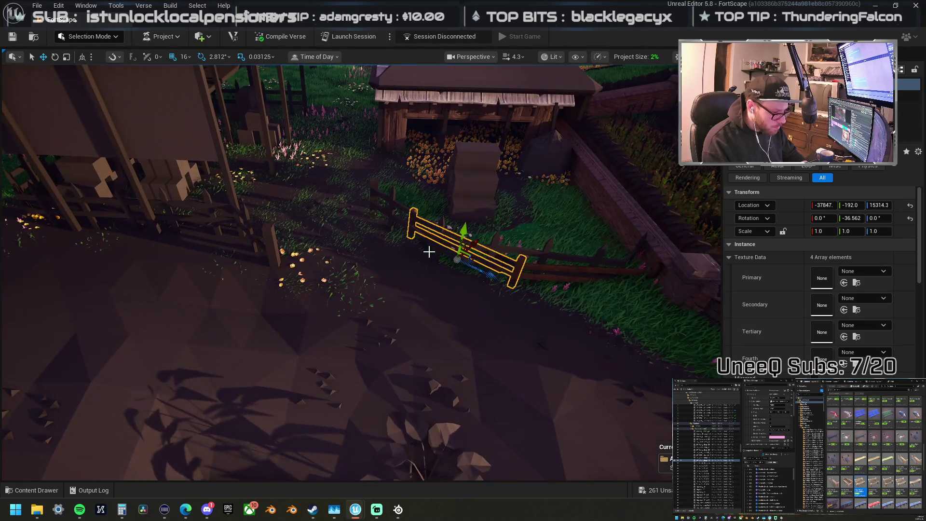
Step: Add a second fence section and move the two-section fence left across the yard
key("ctrl+d")
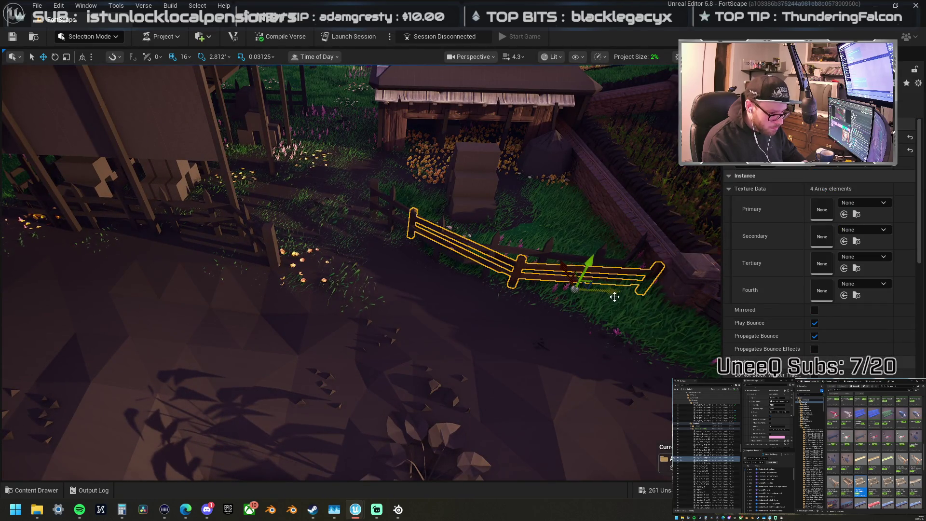
left_click_drag(617, 292, 368, 259)
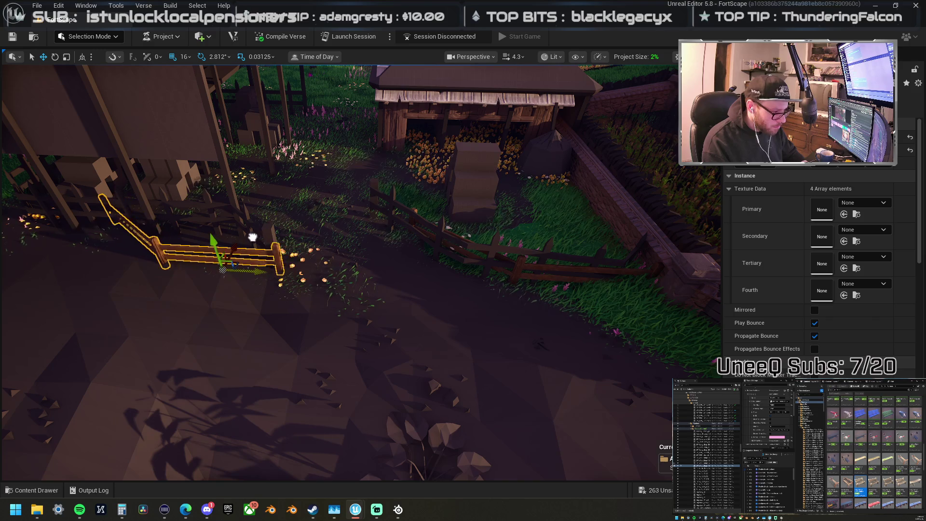
left_click_drag(248, 235, 270, 229)
scroll(489, 279, "down", 3)
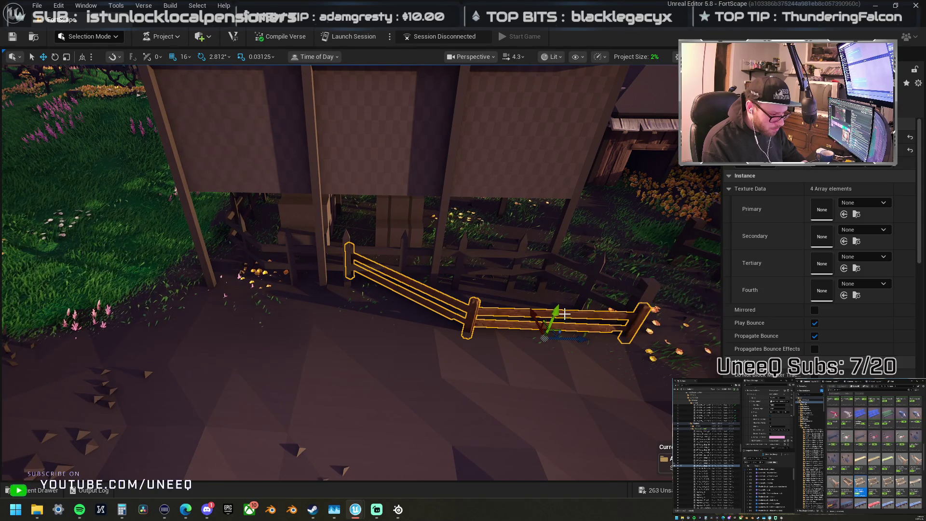
Step: Copy the right fence section up-left and set the copy at ground level
left_click(552, 332)
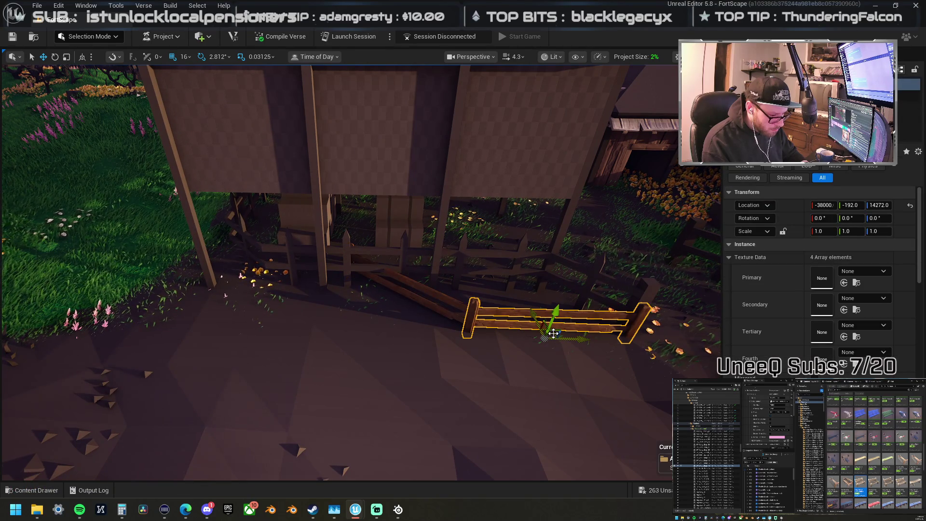
left_click_drag(553, 333, 400, 288)
left_click_drag(339, 255, 339, 241)
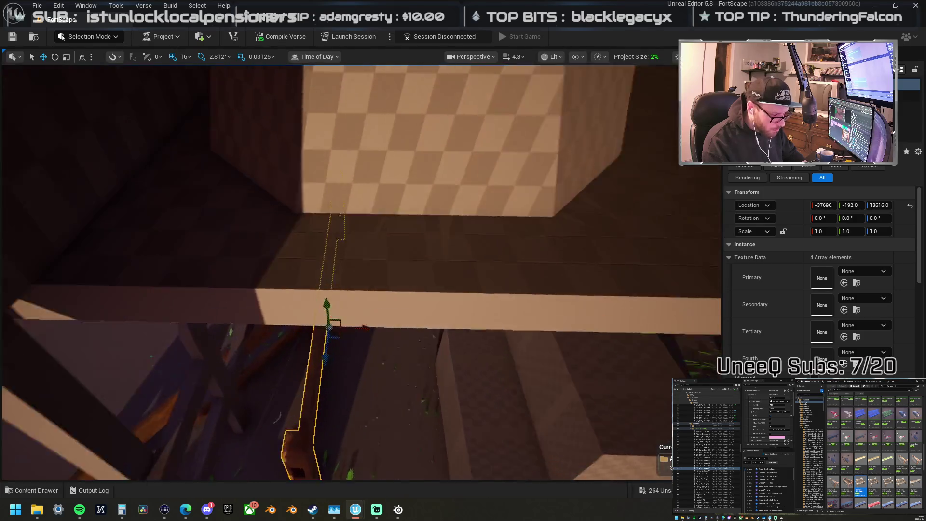
left_click_drag(328, 328, 351, 310)
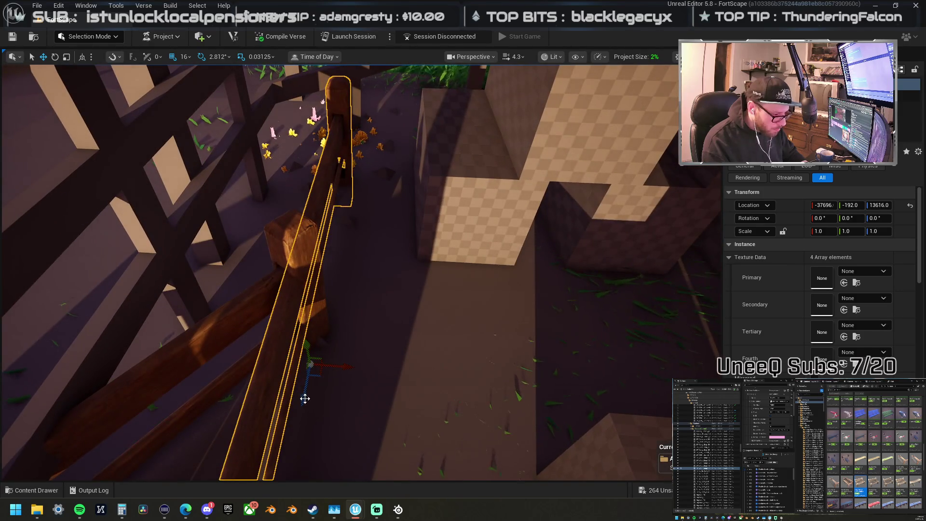
left_click_drag(341, 207, 530, 232)
left_click_drag(581, 249, 495, 269)
Step: Angle the copied fence rail and slide it into line along the barn's fence
mouse_move(429, 322)
left_mouse_down()
mouse_move(488, 311)
mouse_move(478, 276)
left_mouse_up()
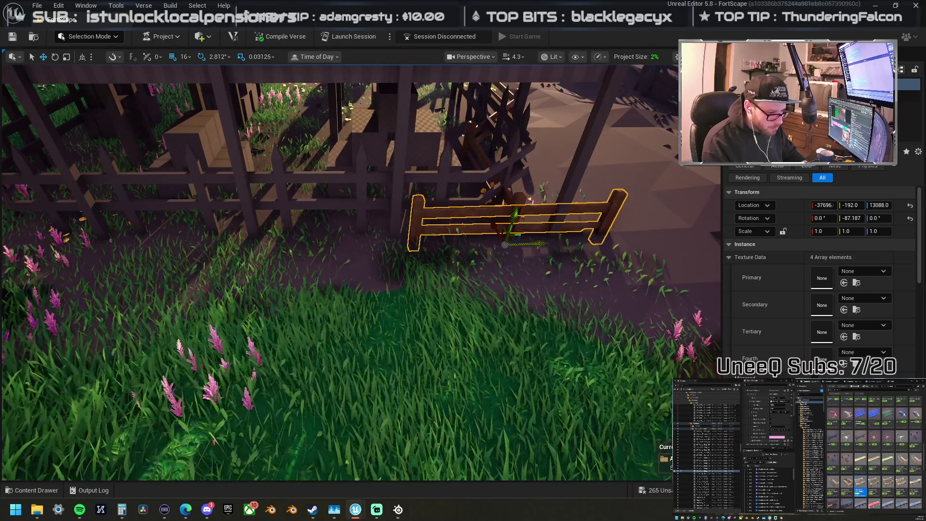
mouse_move(451, 240)
left_mouse_down()
mouse_move(561, 257)
mouse_move(448, 245)
left_mouse_up()
mouse_move(386, 239)
left_mouse_down()
mouse_move(526, 251)
mouse_move(474, 251)
left_mouse_up()
mouse_move(430, 296)
left_mouse_down()
mouse_move(488, 278)
mouse_move(477, 272)
left_mouse_up()
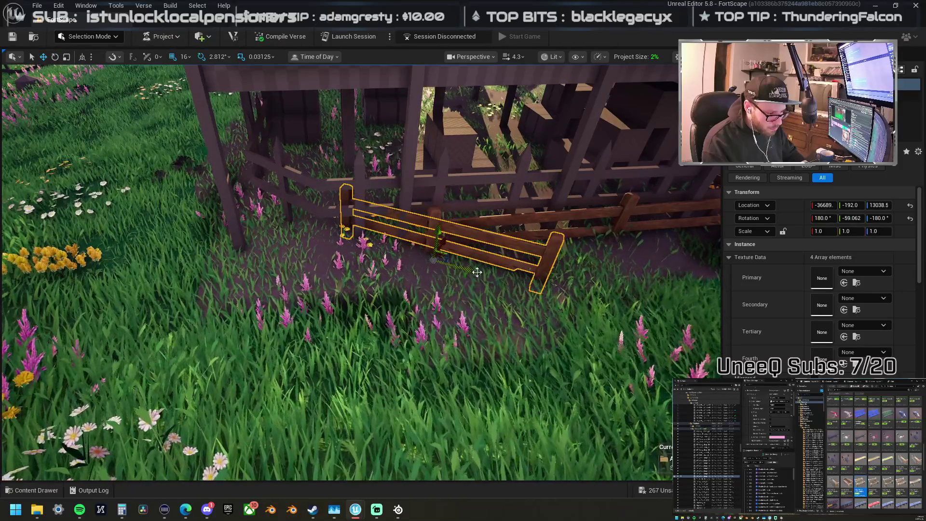
mouse_move(380, 239)
left_mouse_down()
mouse_move(280, 241)
mouse_move(537, 227)
mouse_move(562, 238)
mouse_move(495, 251)
left_mouse_up()
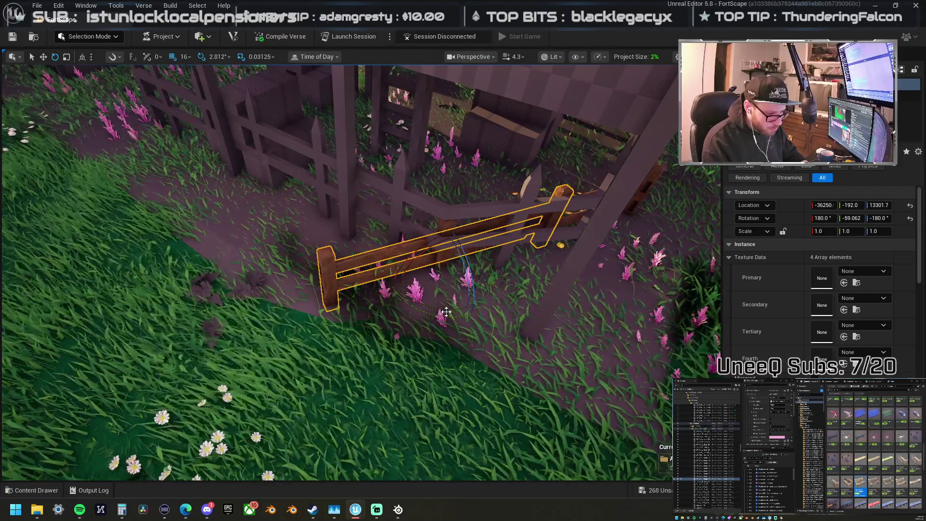
left_click_drag(446, 310, 477, 265)
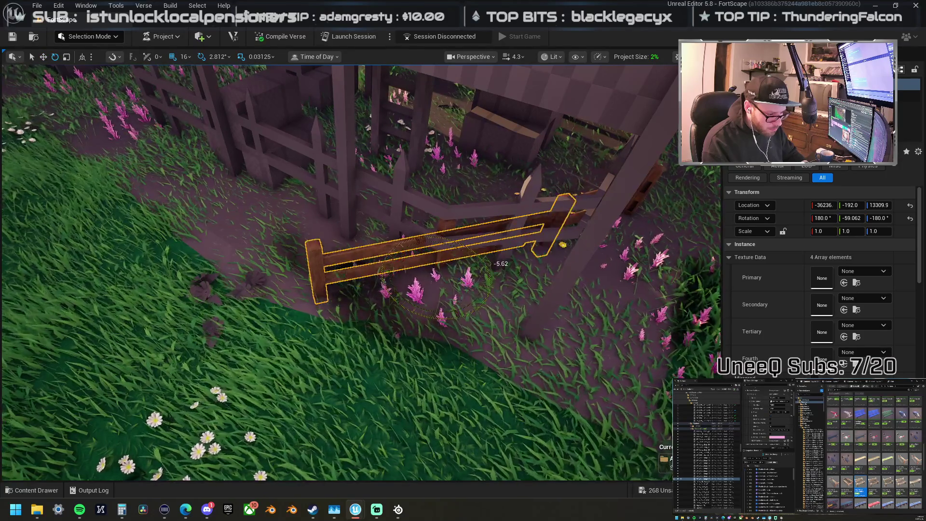
mouse_move(503, 314)
left_mouse_down()
mouse_move(481, 290)
mouse_move(503, 254)
left_mouse_up()
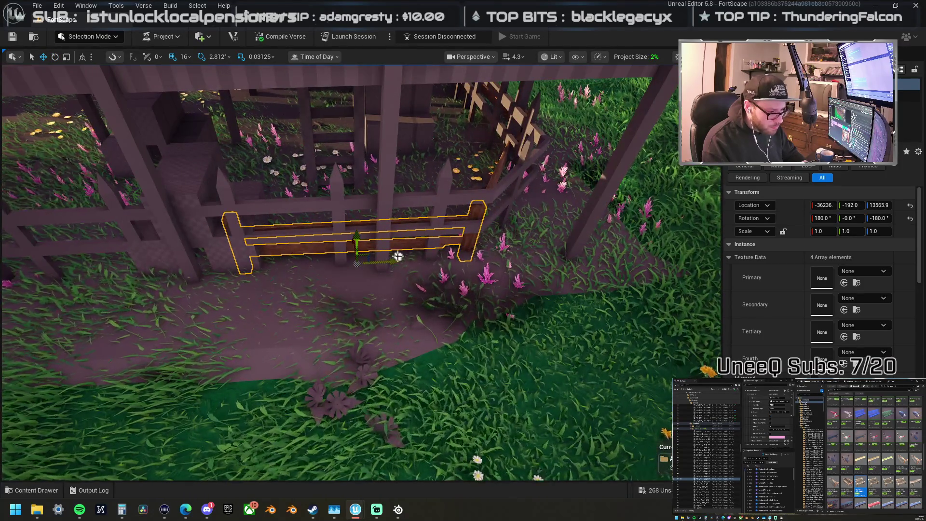
left_click_drag(398, 256, 399, 254)
mouse_move(603, 262)
left_mouse_down()
mouse_move(398, 268)
mouse_move(364, 244)
mouse_move(396, 290)
left_mouse_up()
left_click(385, 288, "ctrl")
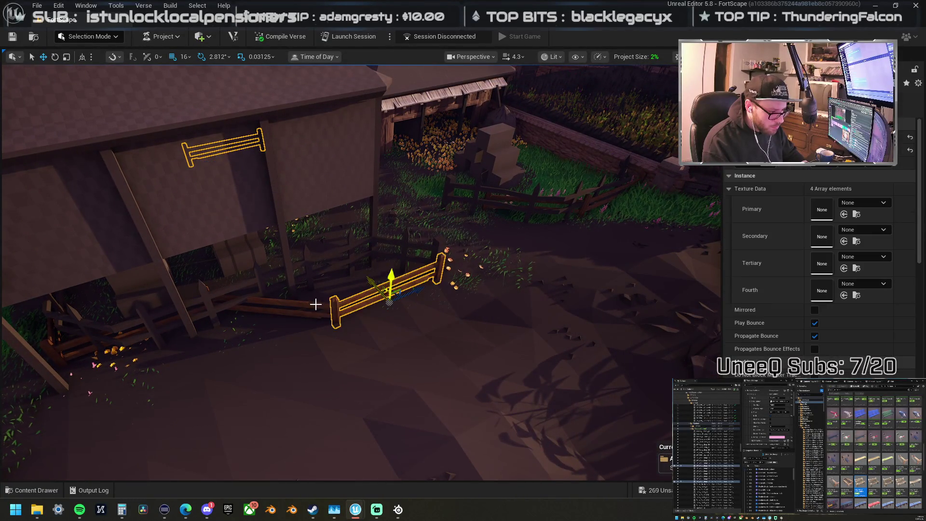
mouse_move(301, 303)
left_mouse_down()
mouse_move(267, 280)
mouse_move(299, 241)
mouse_move(284, 244)
mouse_move(299, 246)
mouse_move(303, 303)
left_mouse_up()
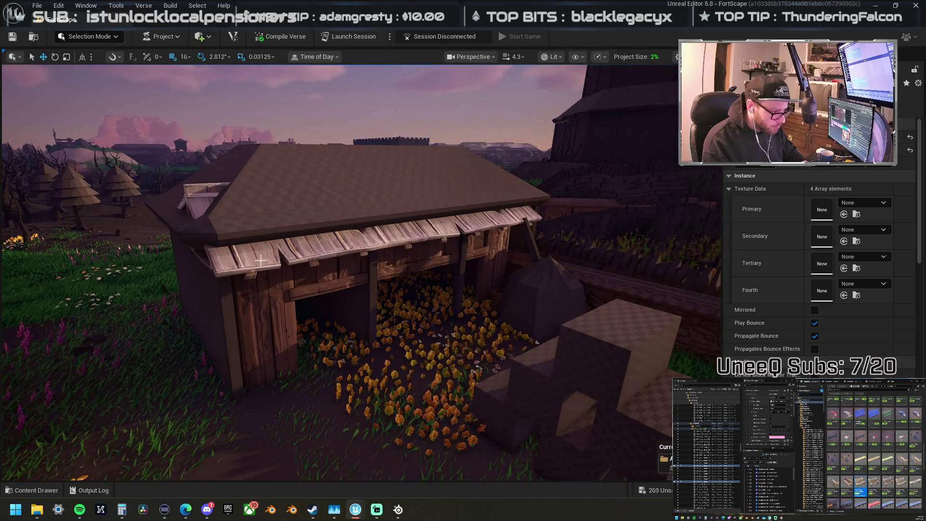
left_click(374, 235)
left_click_drag(461, 221, 449, 215)
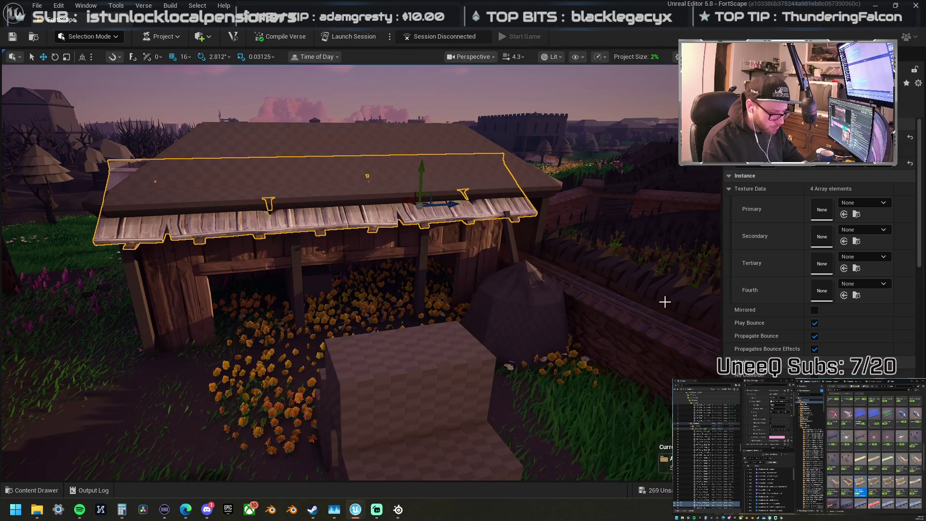
left_click(381, 240, "ctrl")
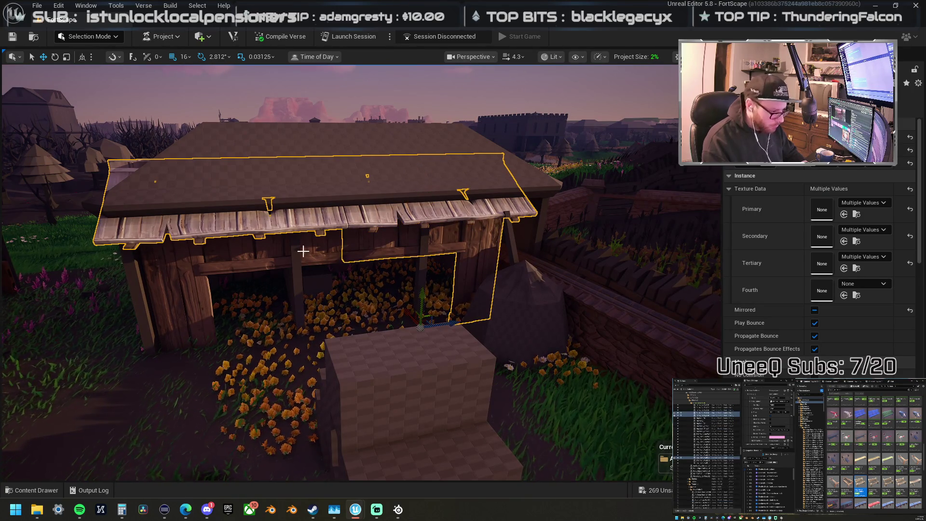
left_click_drag(325, 254, 275, 250)
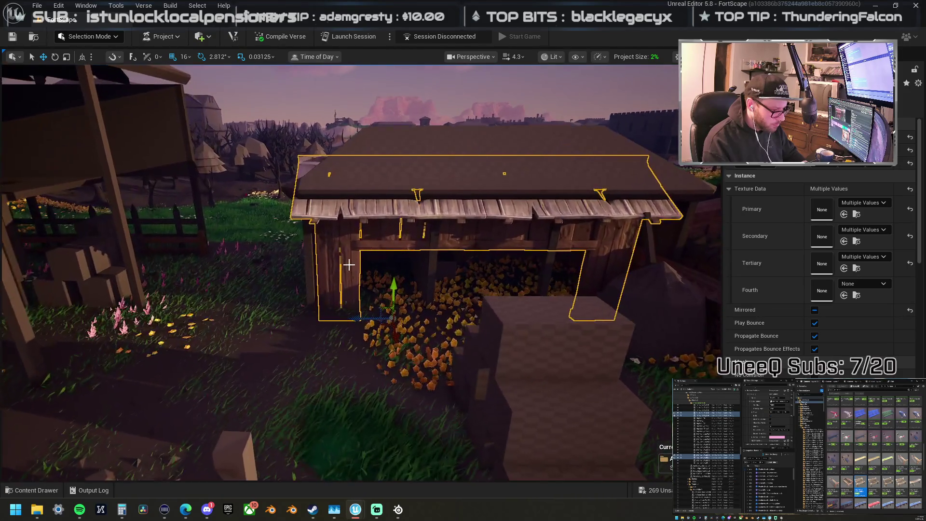
left_click(372, 250)
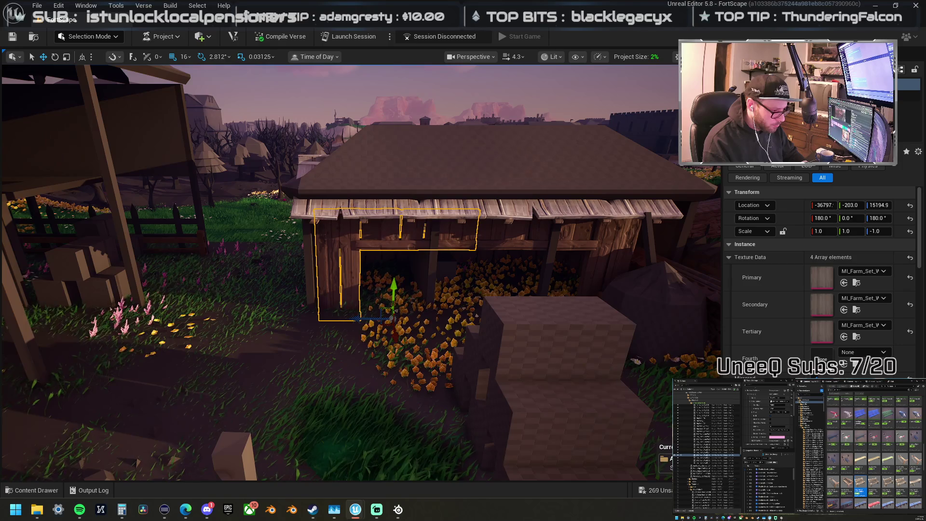
left_click(378, 193)
mouse_move(457, 174)
left_mouse_down()
mouse_move(432, 198)
mouse_move(457, 177)
left_mouse_up()
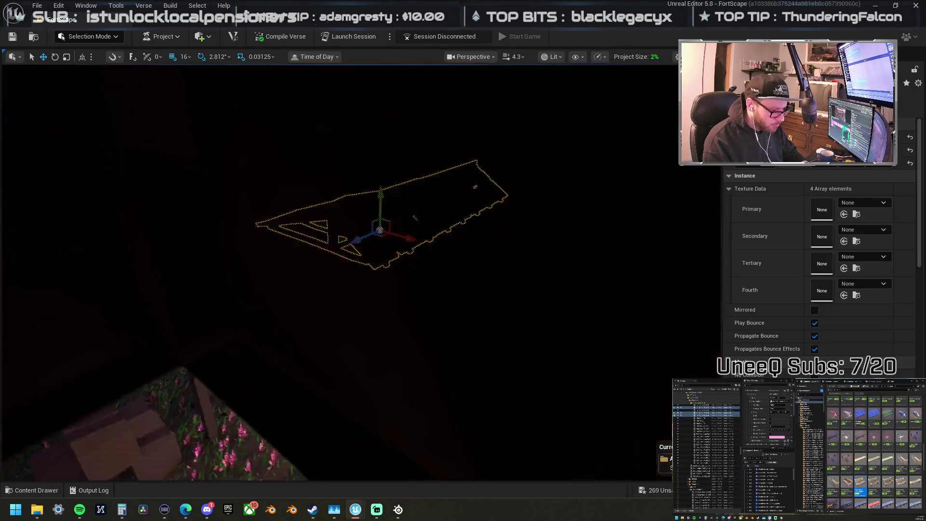
left_click_drag(414, 218, 434, 207)
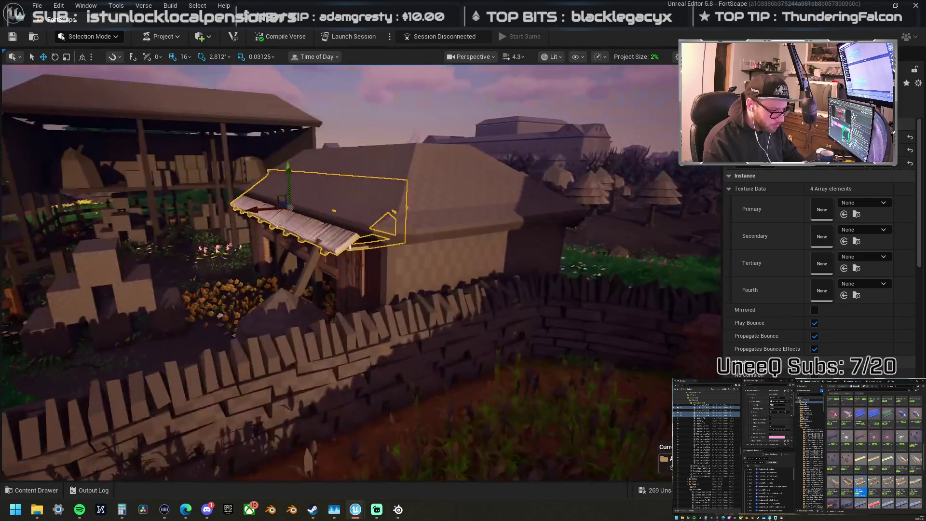
left_click_drag(433, 207, 433, 125)
key("f")
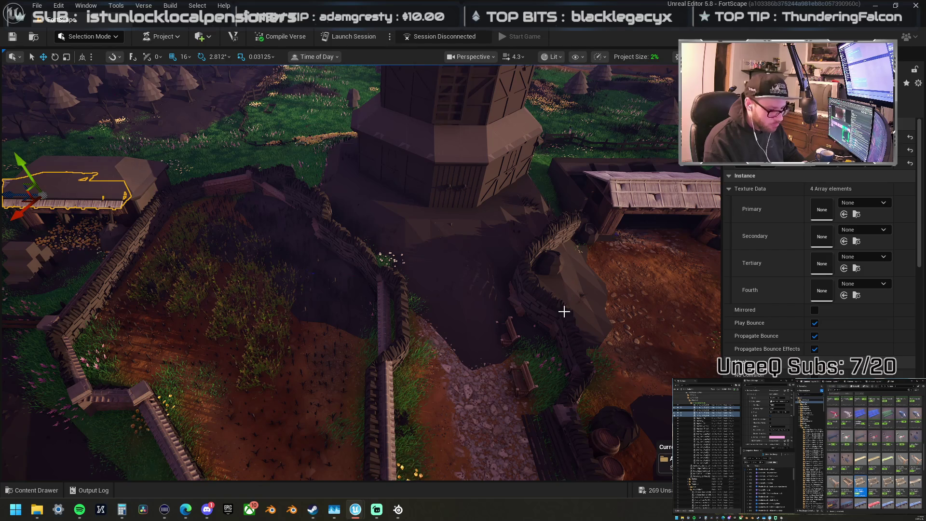
left_click_drag(563, 311, 608, 304)
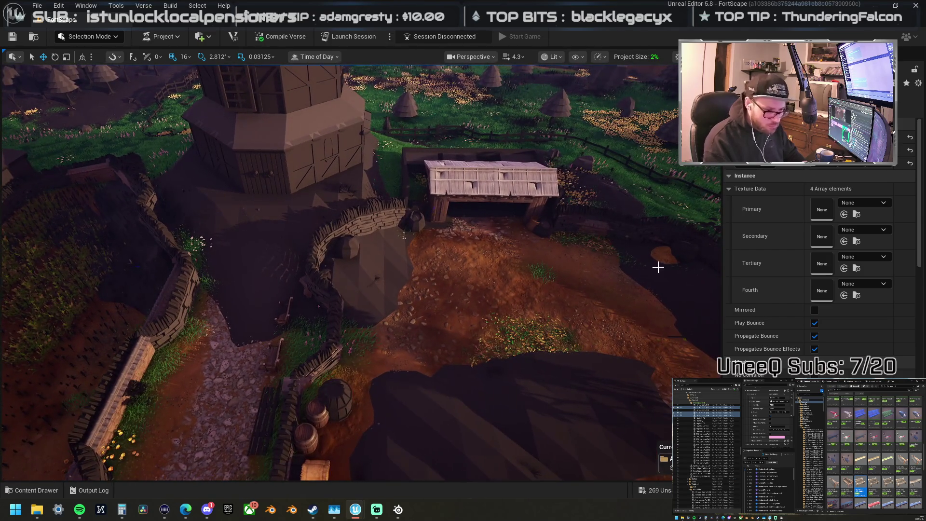
Step: Move the small haystack beside the shed at the field wall and scale it to 1.1875
left_click(673, 265)
left_click_drag(696, 262, 354, 268)
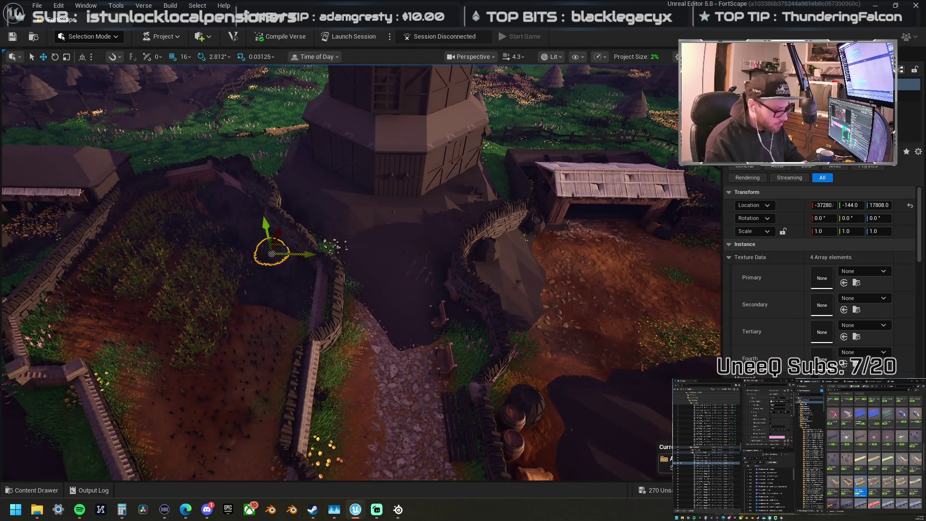
left_click_drag(271, 252, 272, 252)
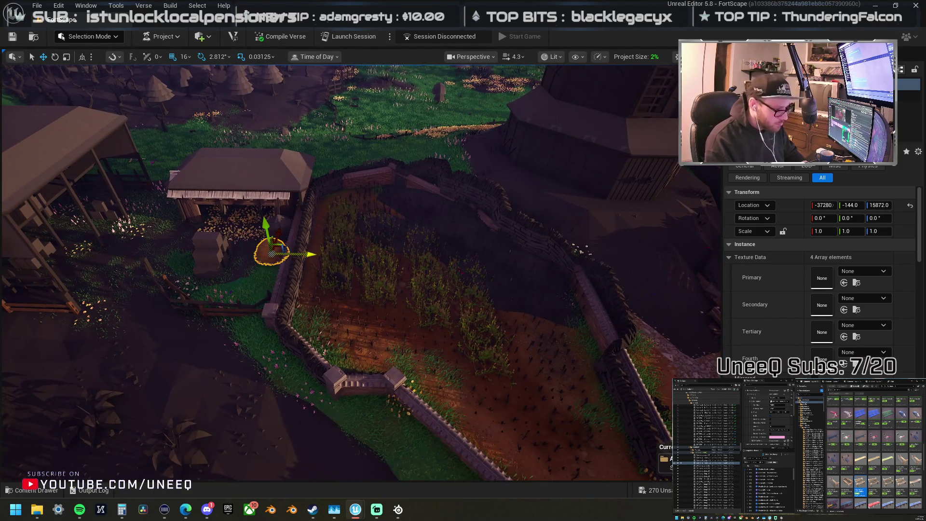
key("f")
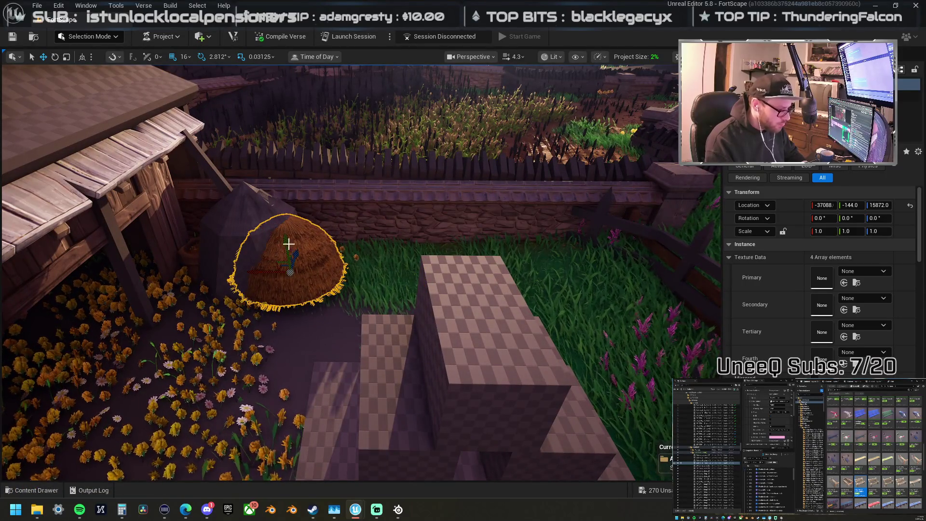
left_click_drag(292, 285, 296, 279)
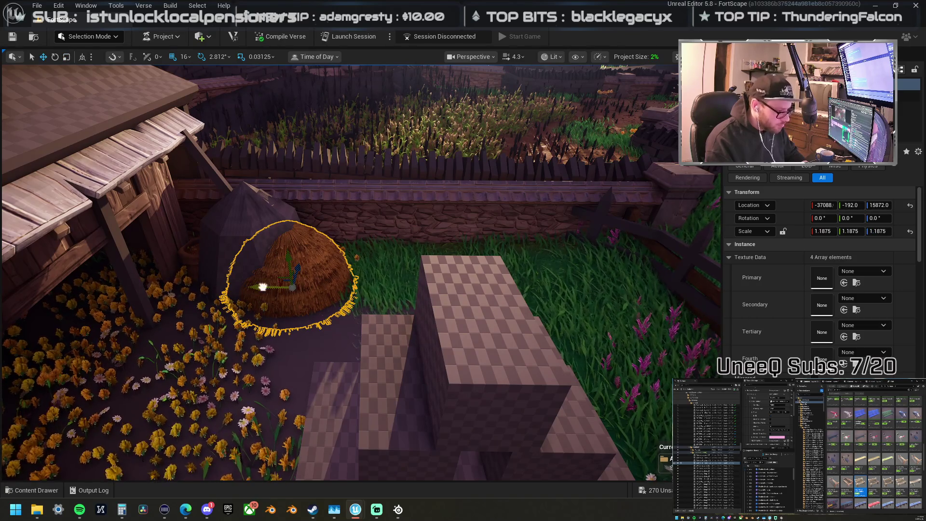
scroll(262, 286, "down", 10)
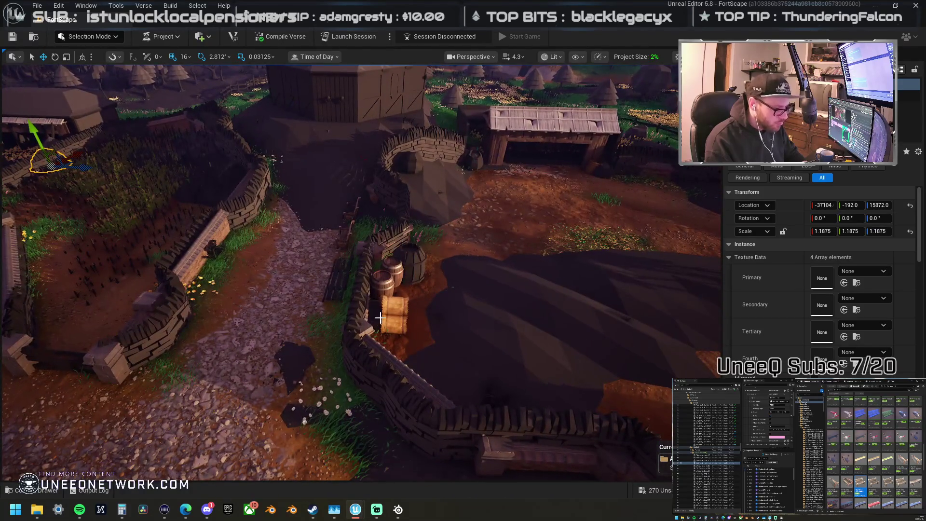
left_click(378, 317)
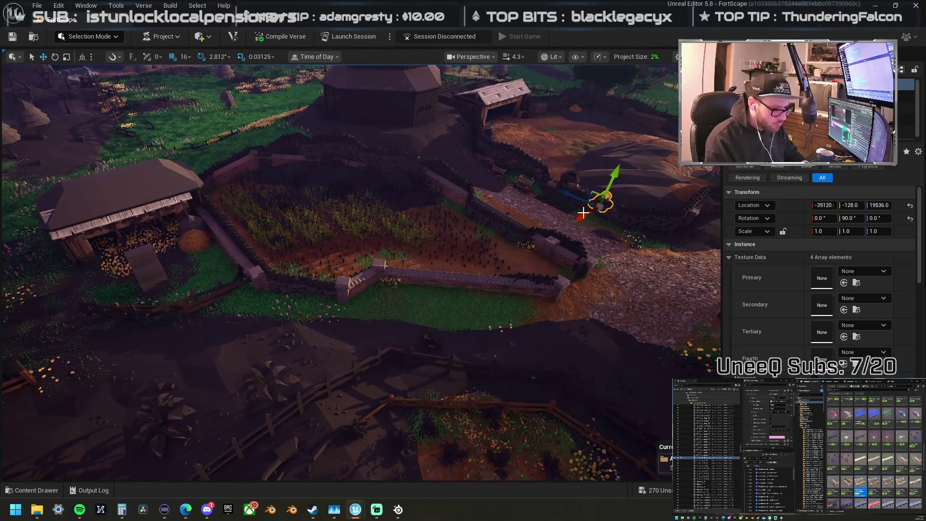
Step: Move a hay bale beside the left shed, flip it and lift it onto the stack's upper row
left_click_drag(584, 207, 197, 289)
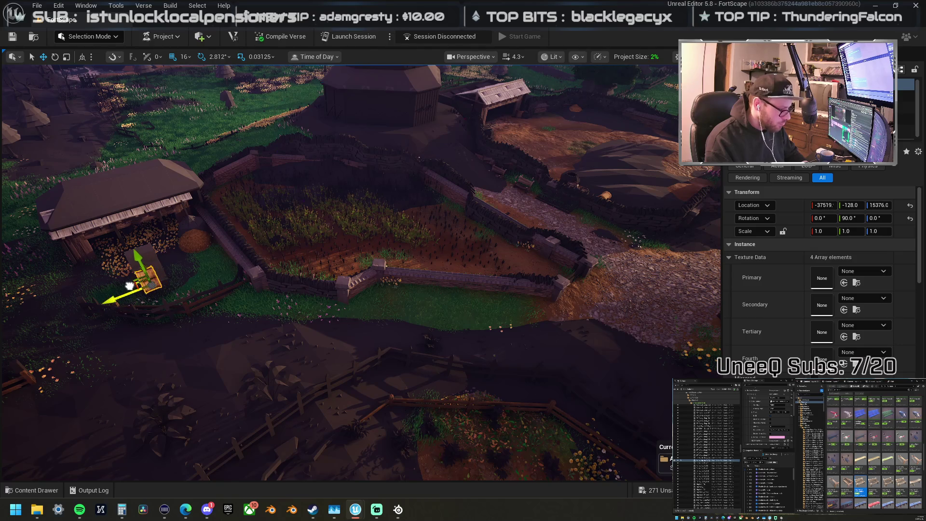
left_click_drag(129, 285, 131, 284)
key("f")
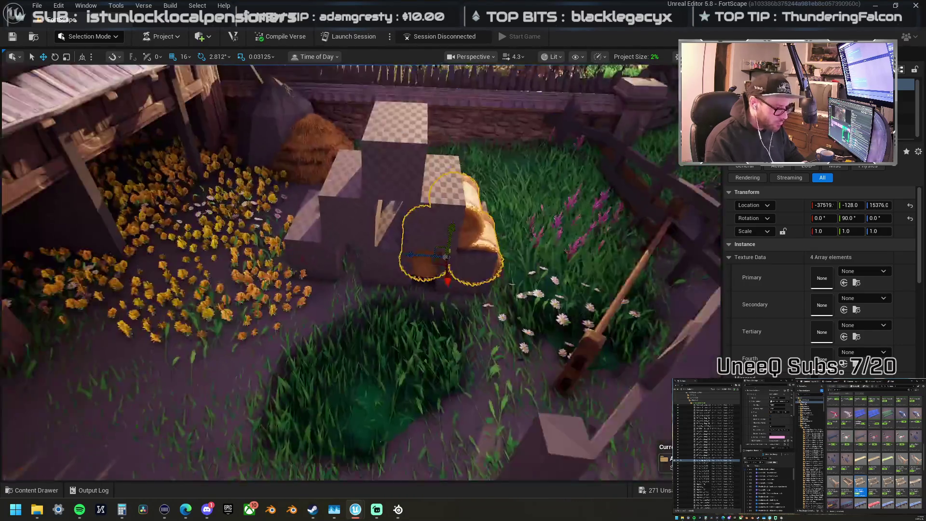
left_click_drag(214, 266, 213, 267)
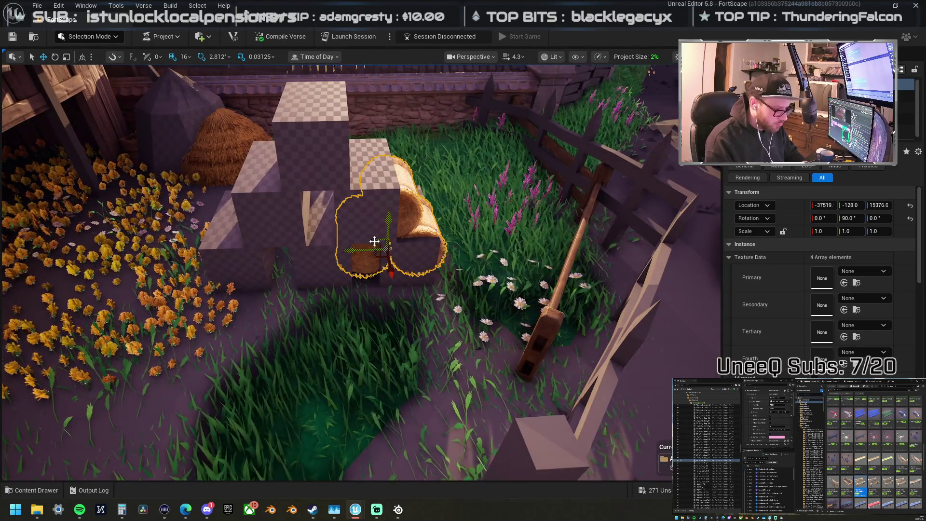
left_click_drag(353, 270, 254, 268)
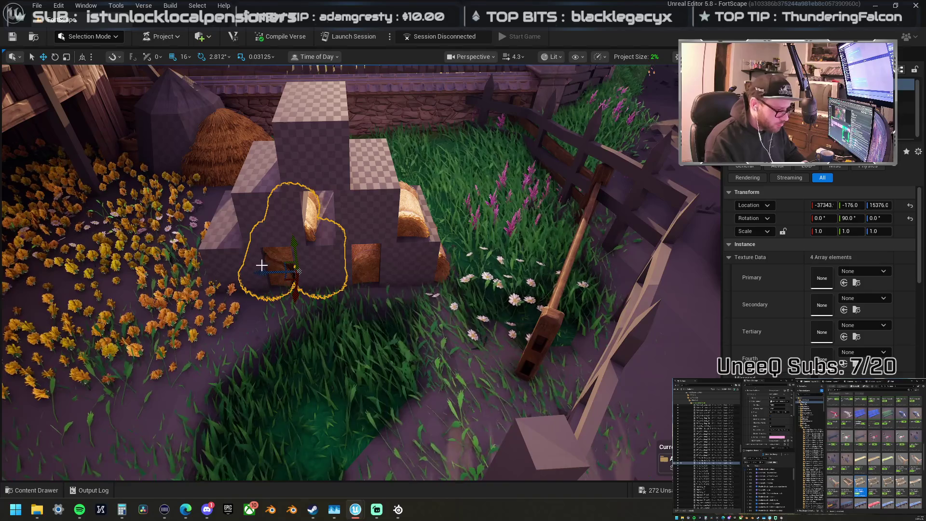
mouse_move(295, 238)
left_mouse_down()
mouse_move(285, 134)
mouse_move(280, 144)
mouse_move(237, 145)
left_mouse_up()
key("e")
key("w")
mouse_move(321, 195)
left_mouse_down()
mouse_move(359, 182)
mouse_move(351, 208)
mouse_move(346, 184)
mouse_move(353, 191)
left_mouse_up()
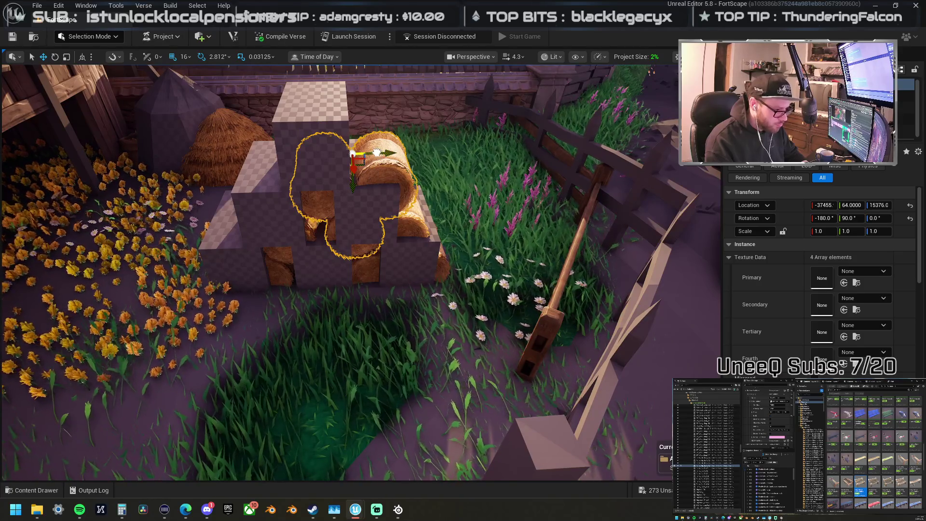
left_click_drag(377, 152, 367, 154)
right_click(367, 162)
key("Escape")
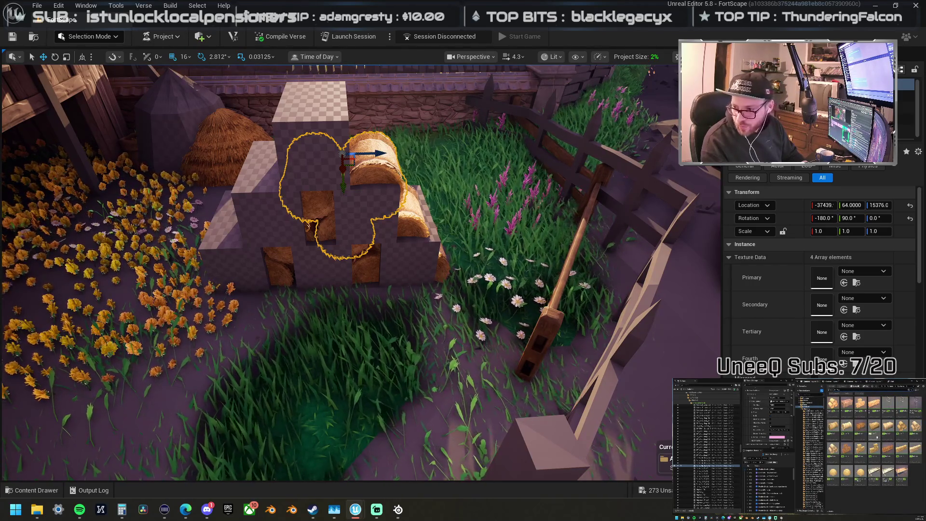
Step: Add a new Haybale mesh from the Content Browser and set it on top of the stack
mouse_move(925, 193)
left_mouse_down()
mouse_move(340, 153)
mouse_move(376, 169)
left_mouse_up()
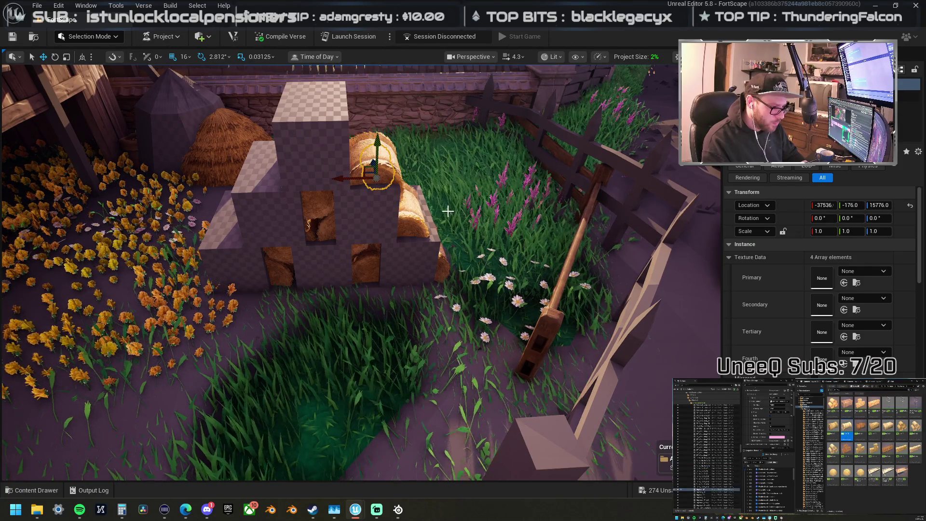
left_click(386, 167)
left_click(378, 165)
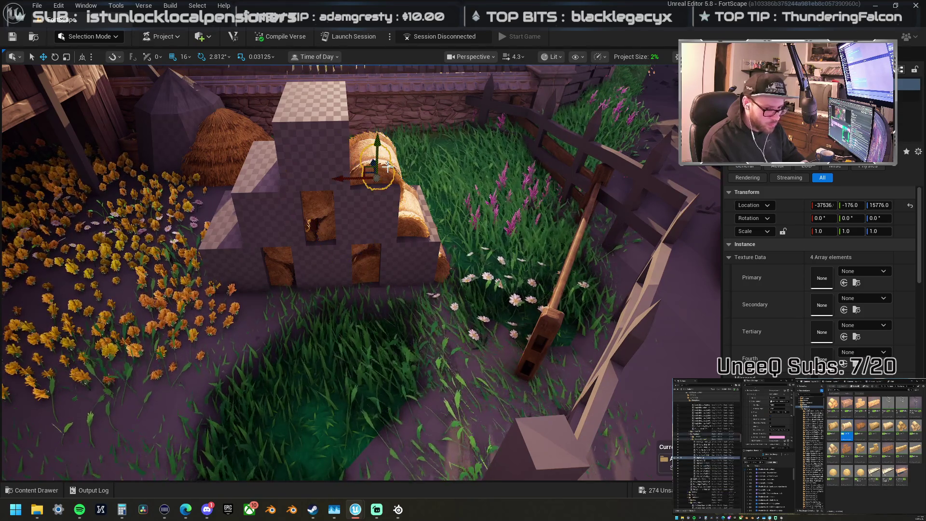
mouse_move(368, 163)
left_mouse_down()
mouse_move(372, 155)
mouse_move(324, 138)
left_mouse_up()
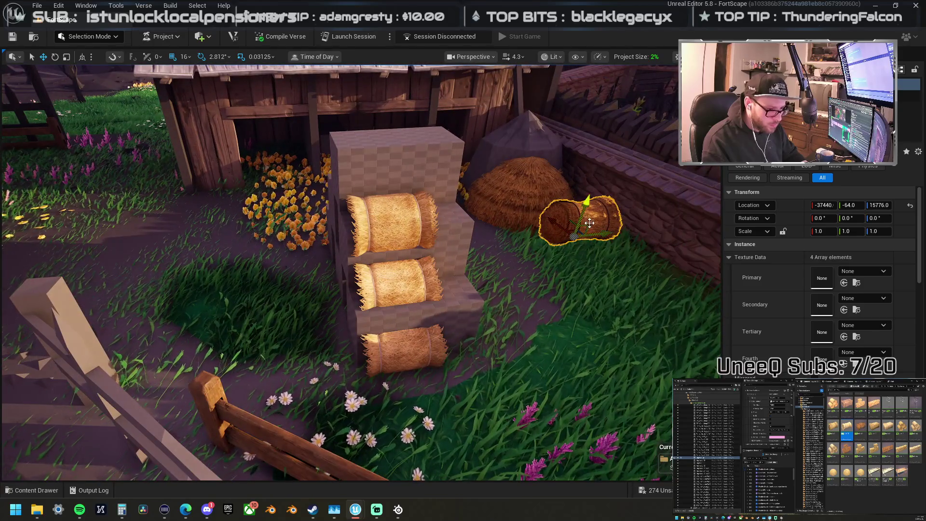
mouse_move(575, 236)
left_mouse_down()
mouse_move(438, 191)
mouse_move(308, 191)
mouse_move(309, 173)
mouse_move(292, 246)
mouse_move(347, 234)
left_mouse_up()
key("f")
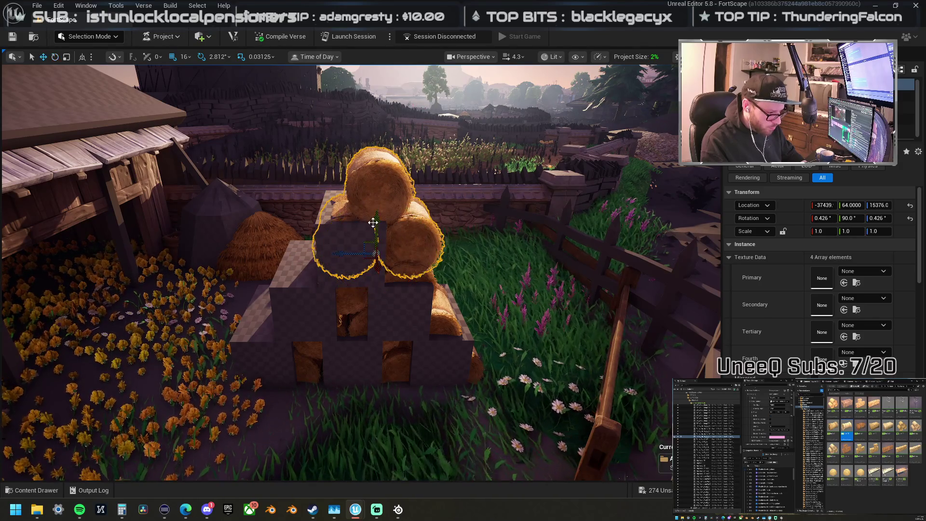
mouse_move(388, 258)
left_mouse_down()
mouse_move(395, 267)
mouse_move(382, 248)
mouse_move(265, 239)
mouse_move(304, 239)
mouse_move(270, 251)
mouse_move(366, 304)
left_mouse_up()
left_click(323, 240)
Step: Switch to Landscape Paint mode and brush Layer1 dirt over the grass around the hut
left_click(366, 304)
left_click(111, 48)
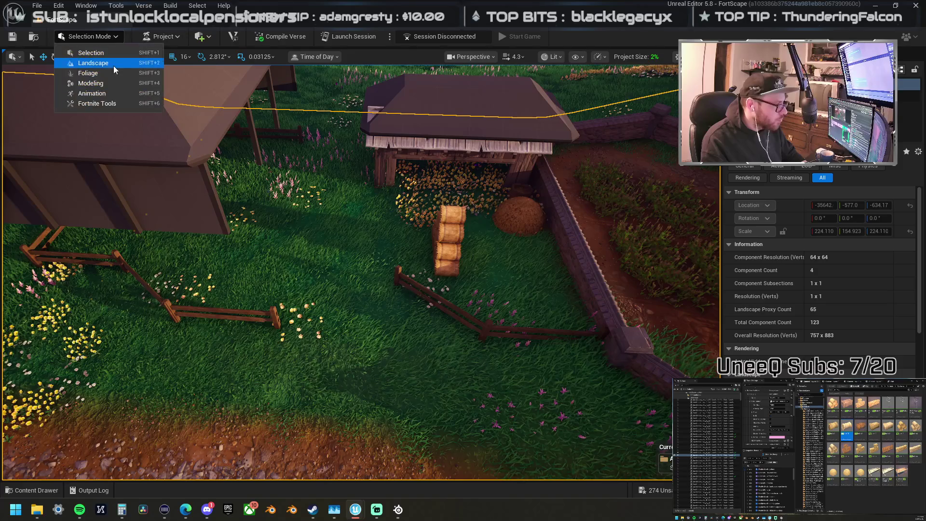
left_click(108, 63)
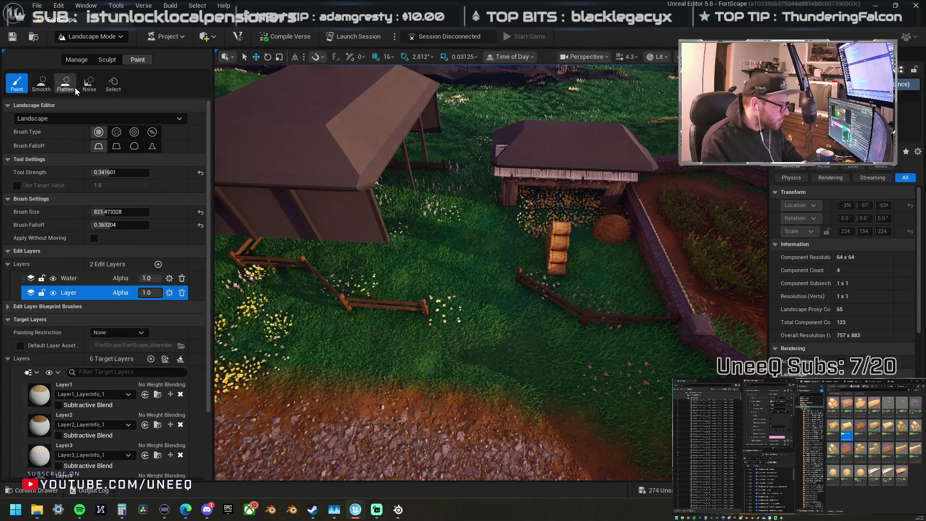
left_click(105, 60)
left_click(137, 59)
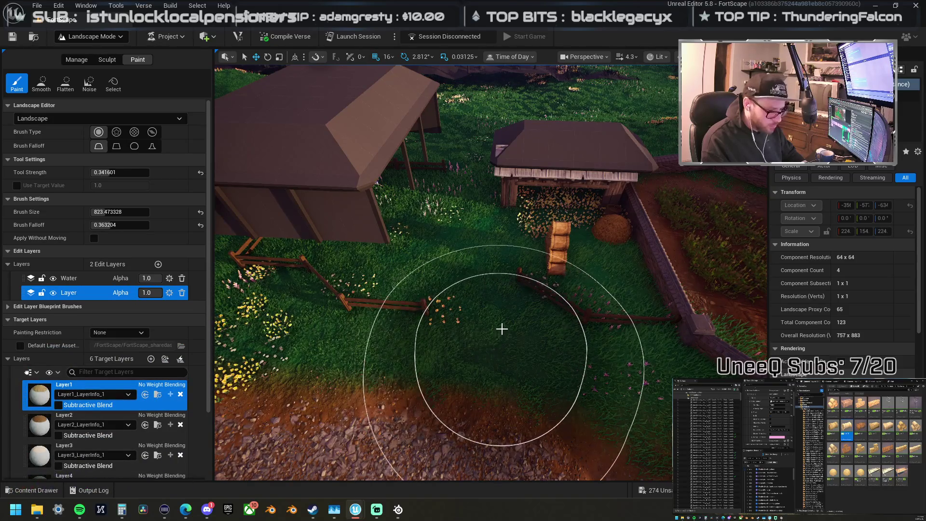
left_click_drag(502, 330, 495, 310)
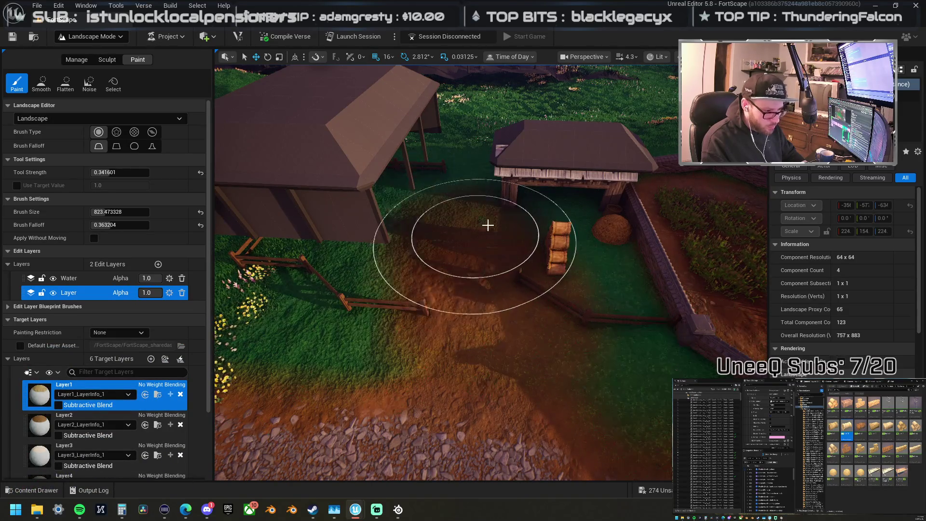
mouse_move(556, 225)
left_mouse_down()
mouse_move(486, 208)
mouse_move(438, 219)
left_mouse_up()
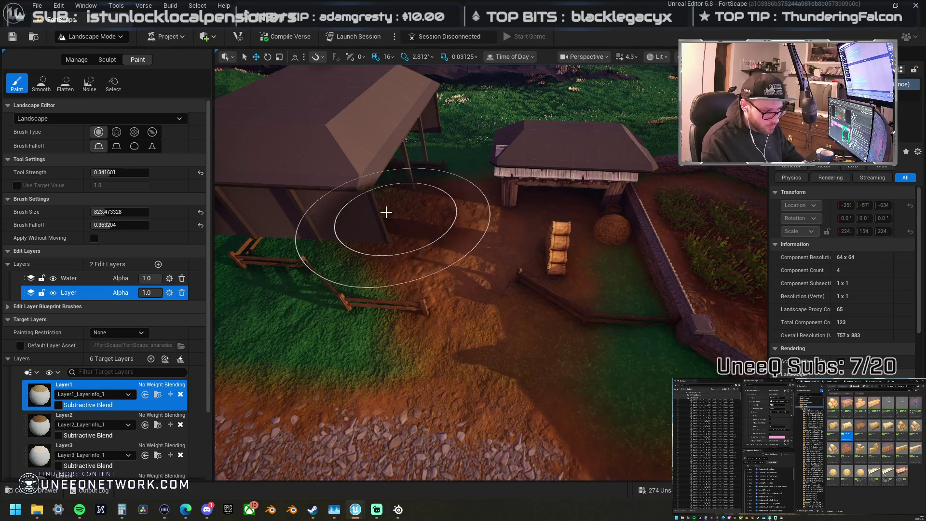
Step: Fly around the hut and hay bales to check the dirt, then return to Selection Mode
key("w")
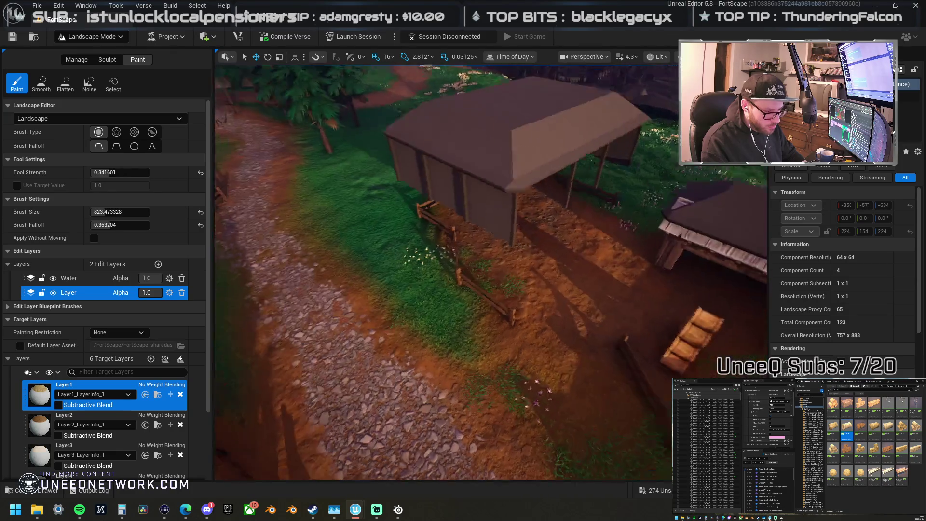
key("s")
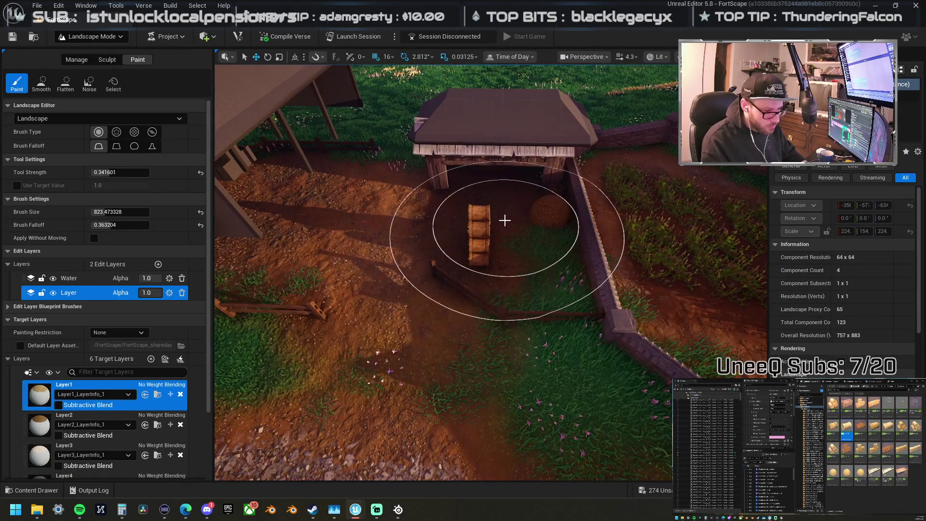
key("w")
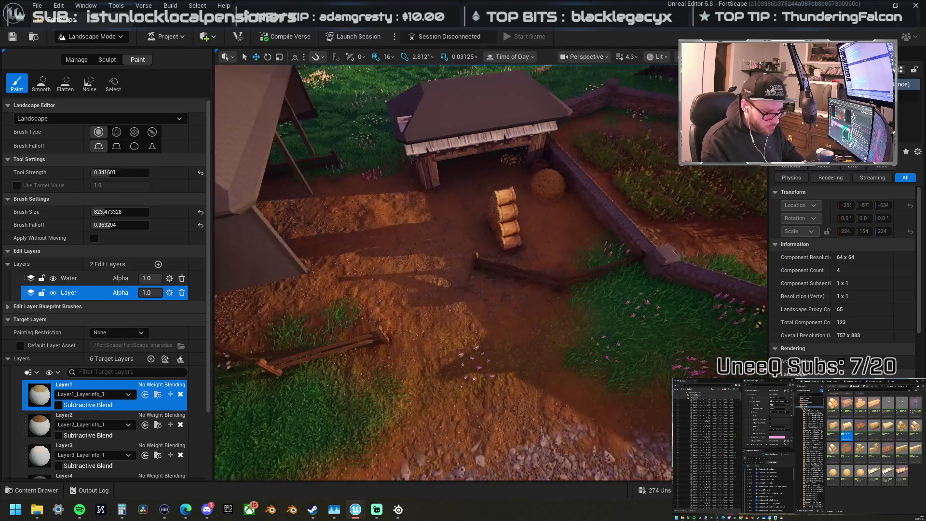
key("s")
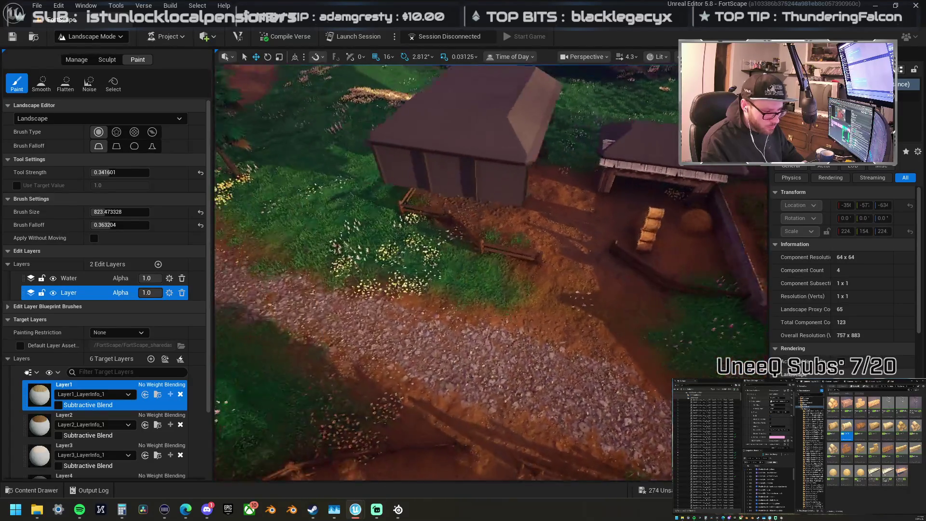
key("w")
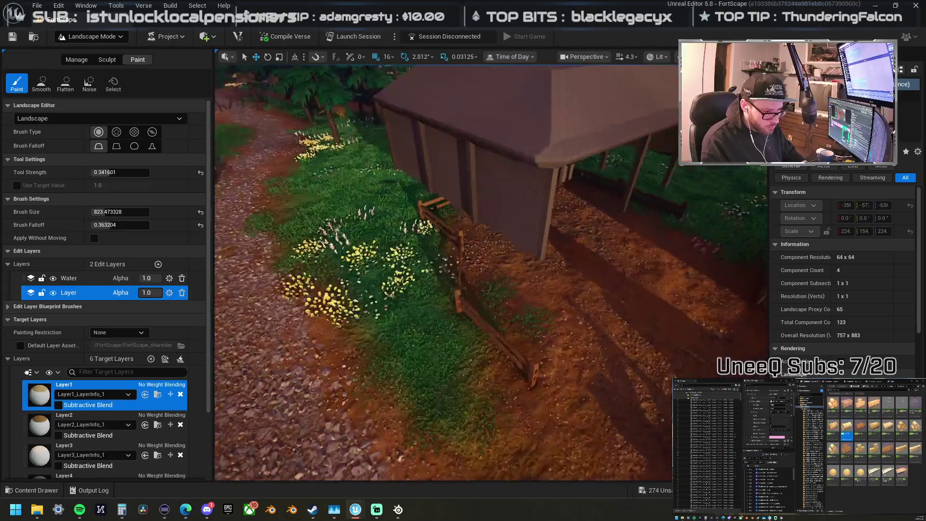
key("w")
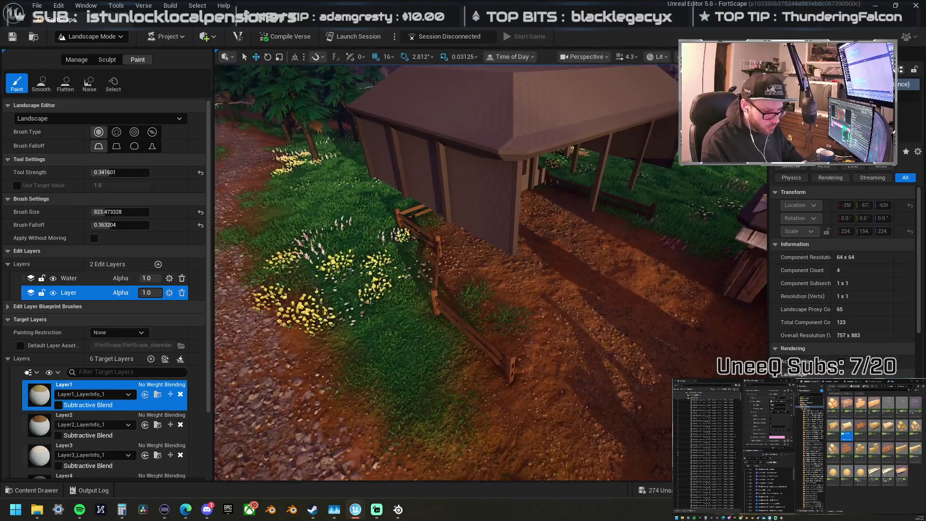
key("s")
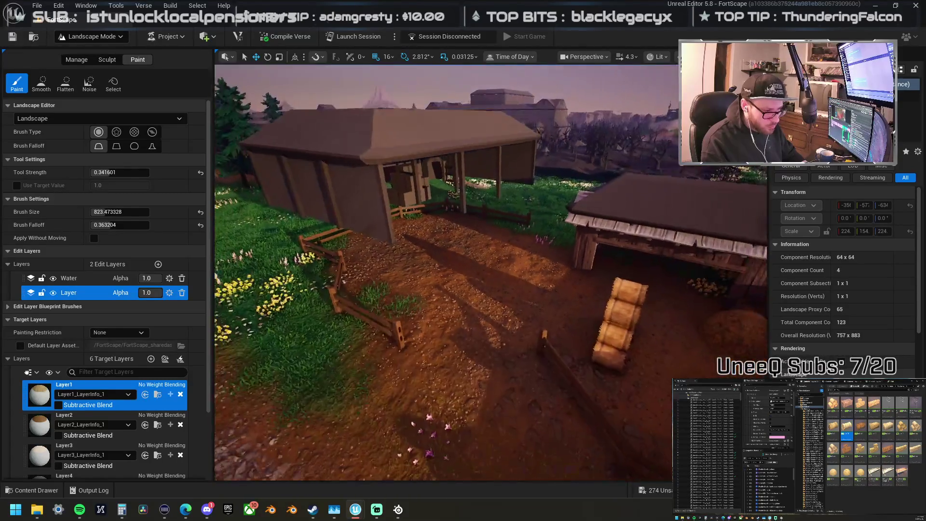
left_click(88, 37)
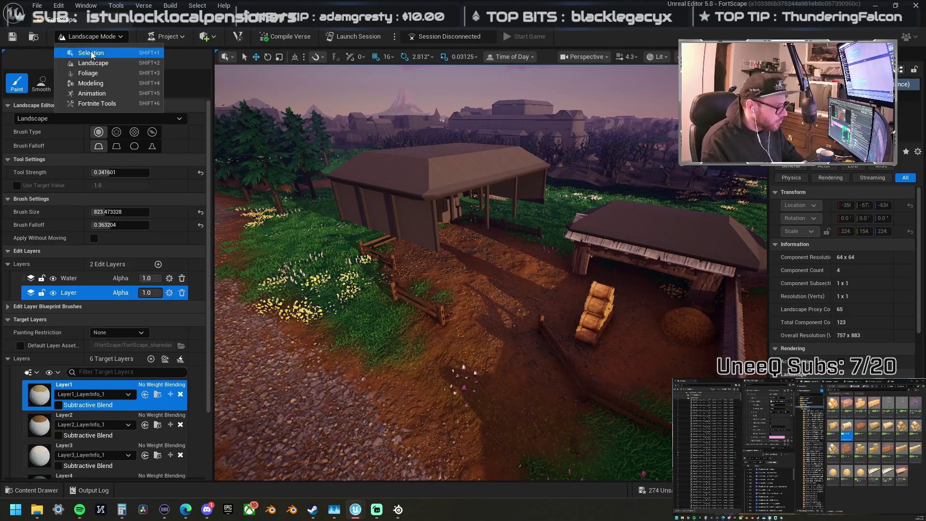
left_click(90, 51)
scroll(360, 271, "up", 2)
Step: Fly from the wagon and bridge across the farmland to the shed and log pile
key("w")
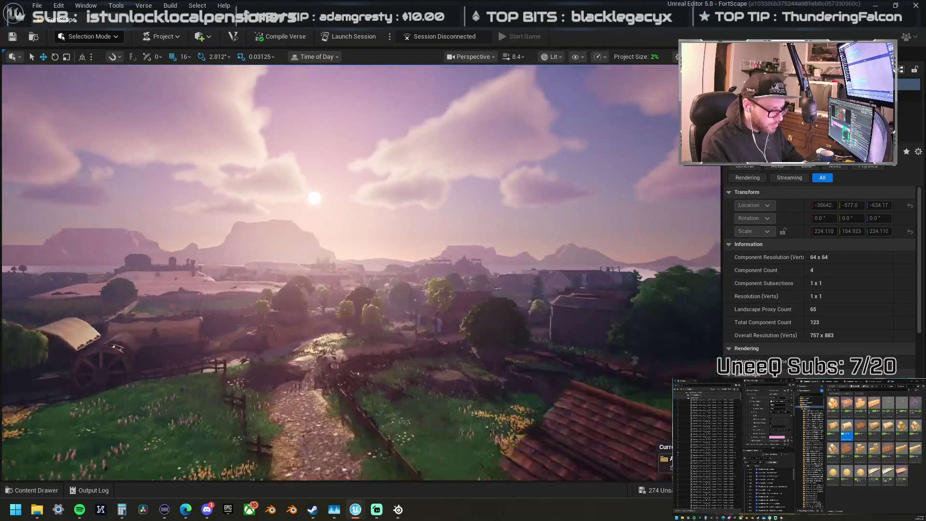
key("w")
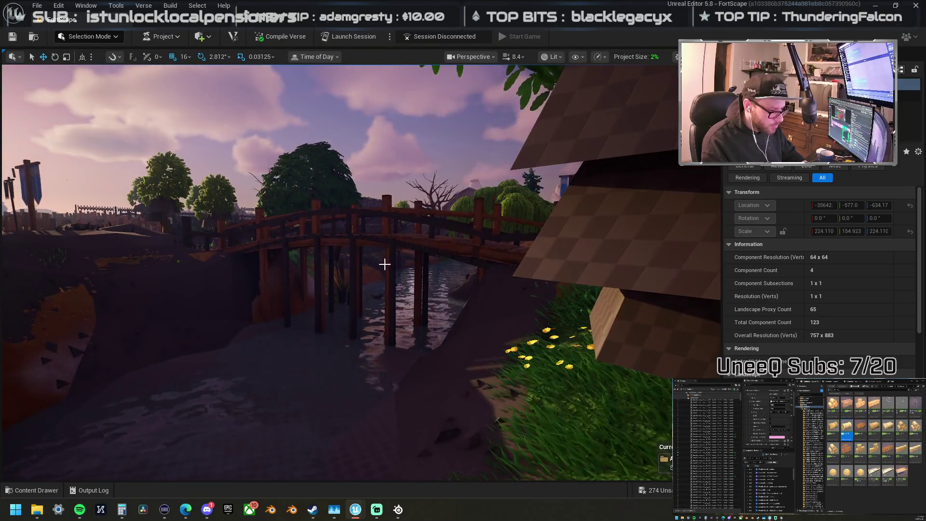
left_click(374, 242)
right_click(374, 242)
key("Escape")
key("w")
key("w")
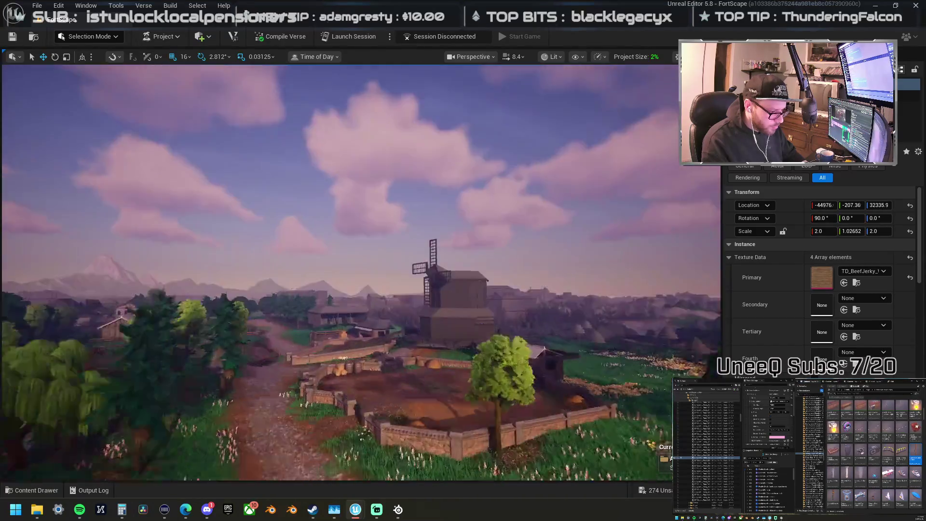
key("w")
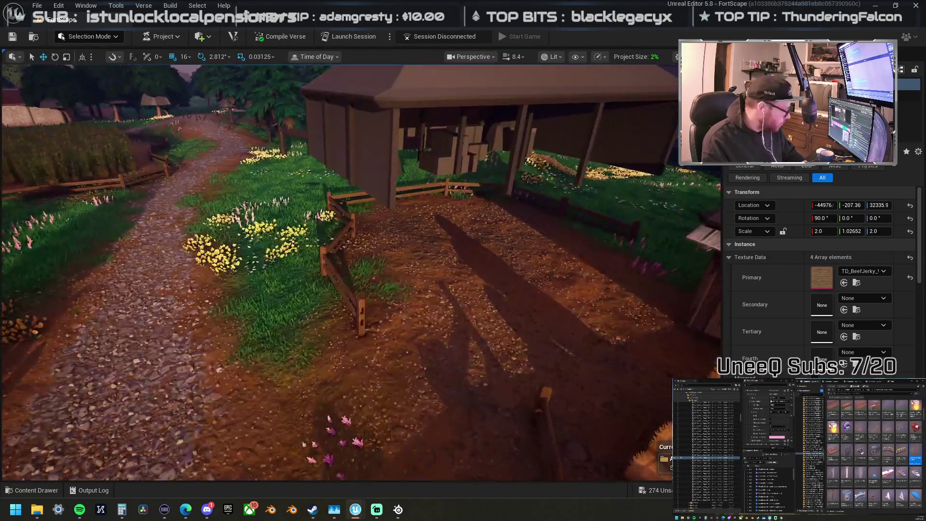
Step: Drop a deck post beside the shed and scale it up to 2.03125
mouse_move(925, 270)
left_mouse_down()
mouse_move(687, 264)
mouse_move(389, 286)
mouse_move(406, 303)
mouse_move(420, 293)
left_mouse_up()
key("f")
scroll(385, 324, "down", 5)
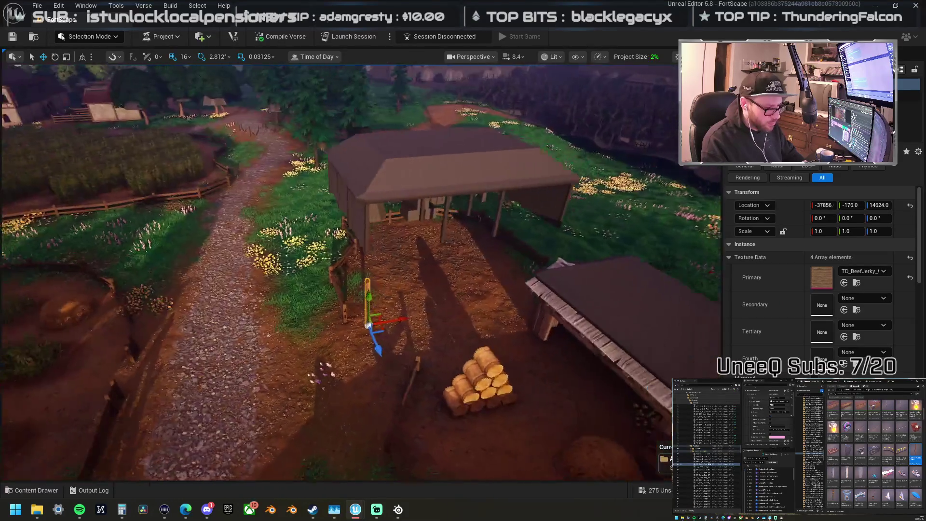
scroll(384, 324, "down", 3)
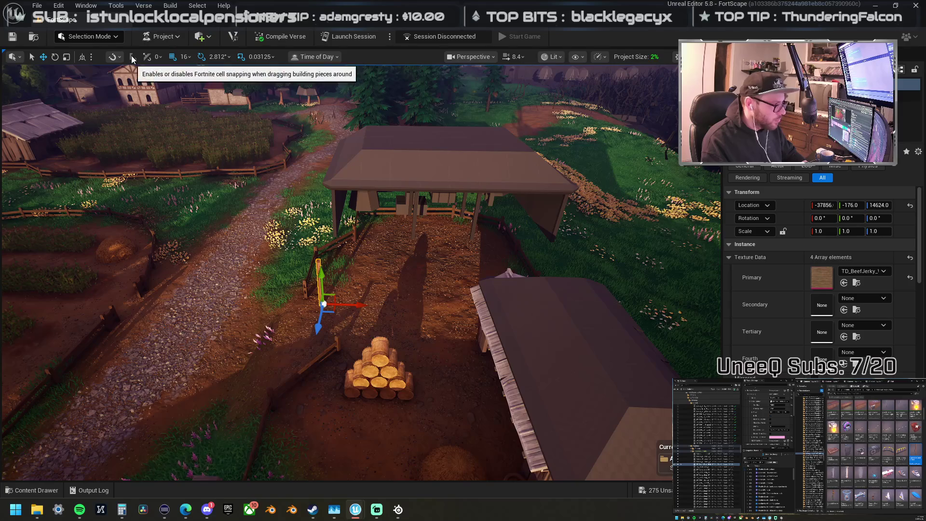
mouse_move(332, 311)
left_mouse_down()
mouse_move(340, 304)
mouse_move(366, 319)
mouse_move(338, 304)
left_mouse_up()
key("f")
mouse_move(223, 344)
left_mouse_down()
mouse_move(231, 323)
mouse_move(225, 352)
left_mouse_up()
key("w")
key("f")
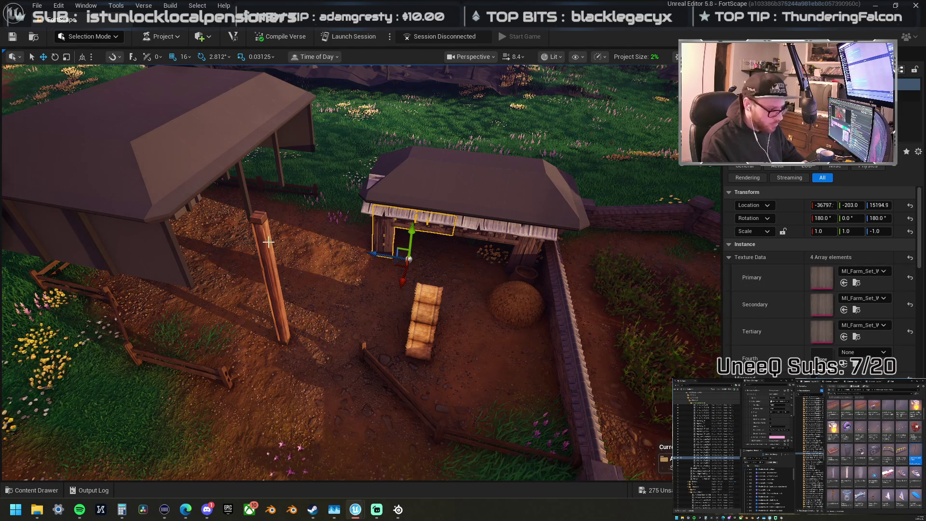
Step: Try a farm-set wood texture on the post, then undo it
left_click(771, 277, "shift")
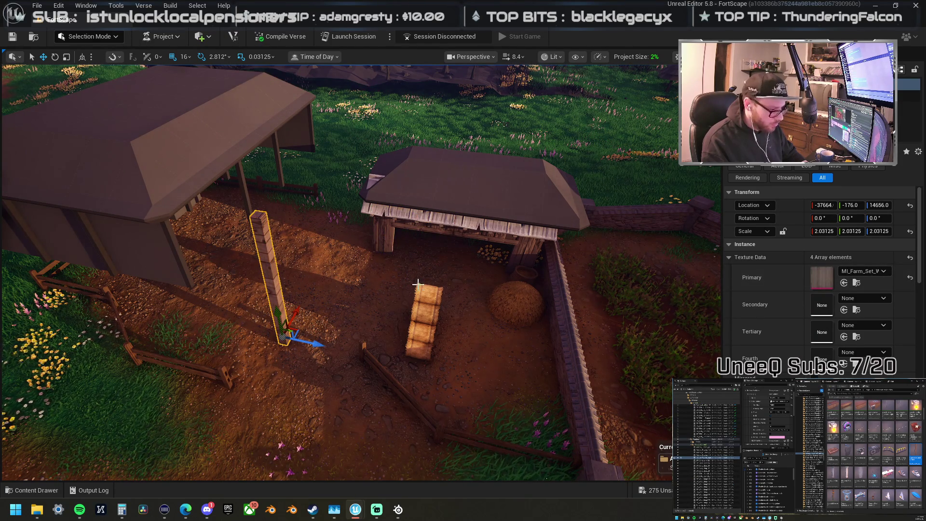
key("f")
scroll(361, 272, "down", 5)
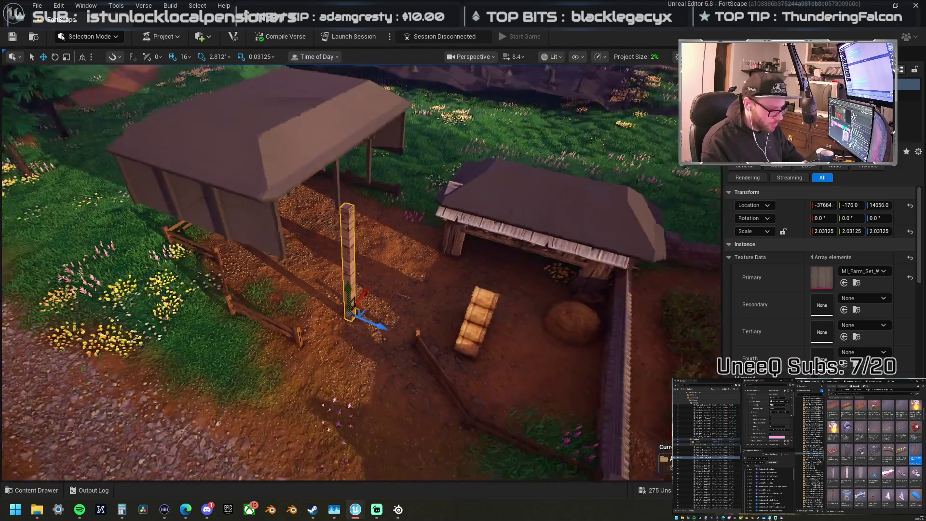
scroll(392, 279, "up", 3)
key("ctrl+z")
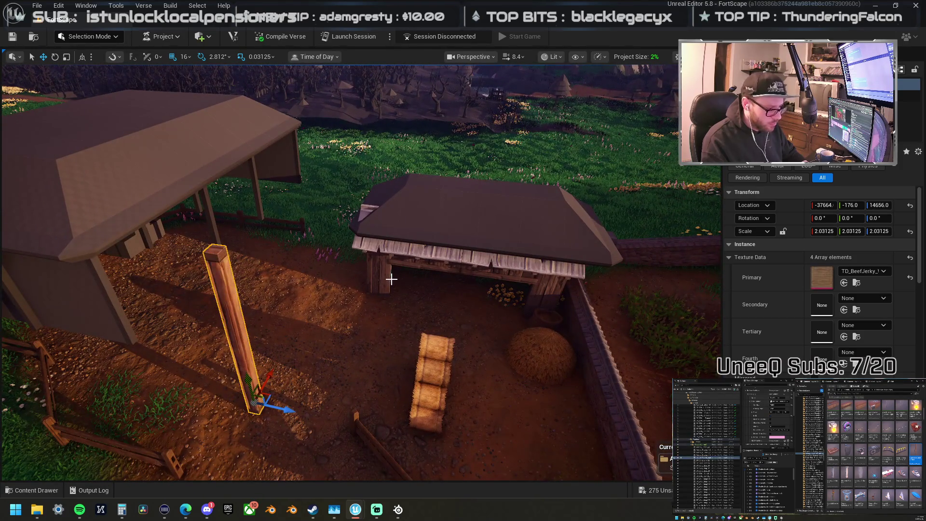
left_click_drag(372, 261, 371, 260)
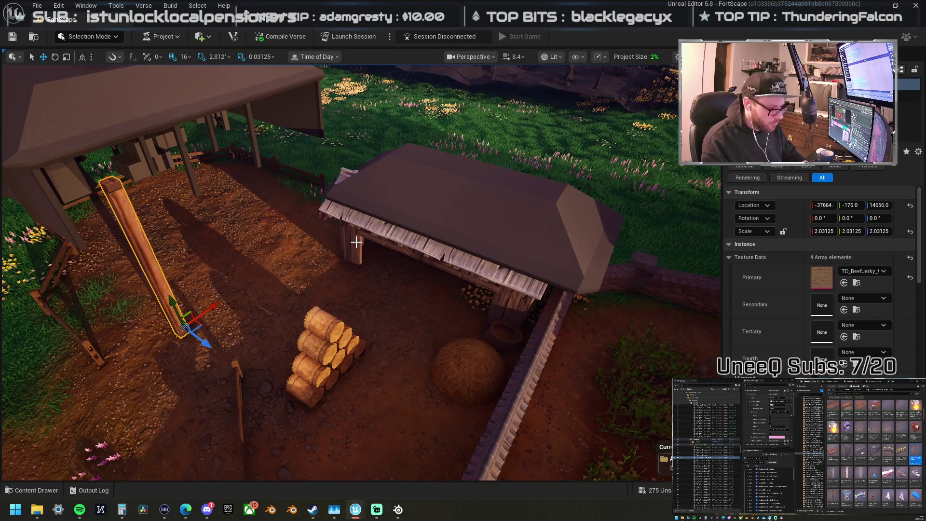
Step: Inspect the small shed's roof meshes from several angles, then reselect the wooden post
left_click(390, 231)
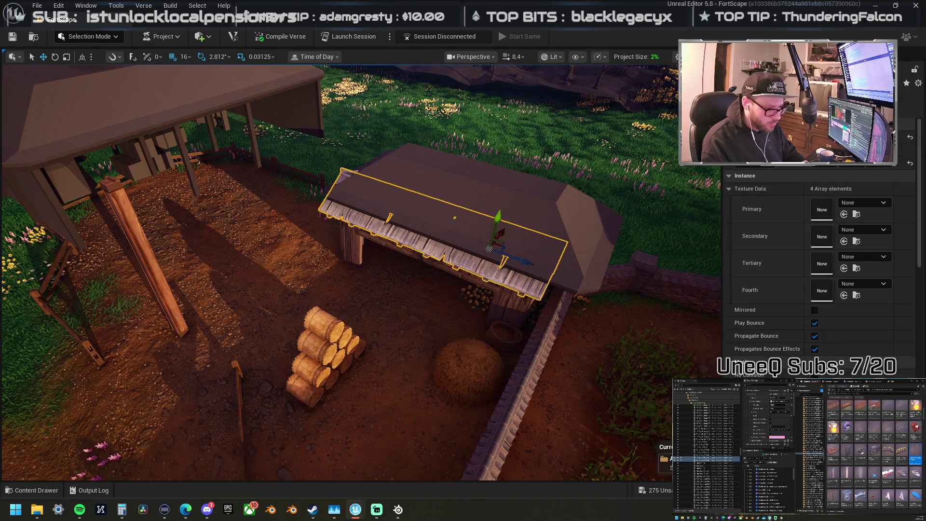
key("f")
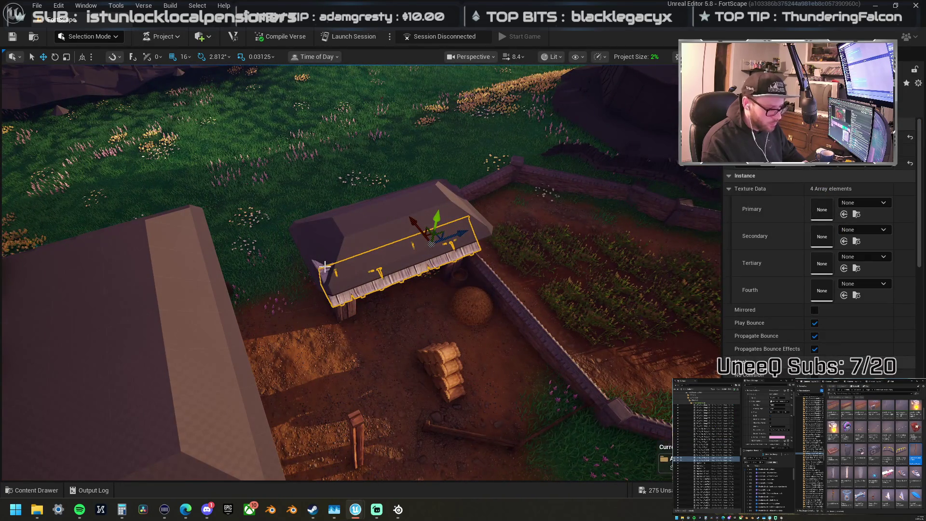
left_click(417, 224)
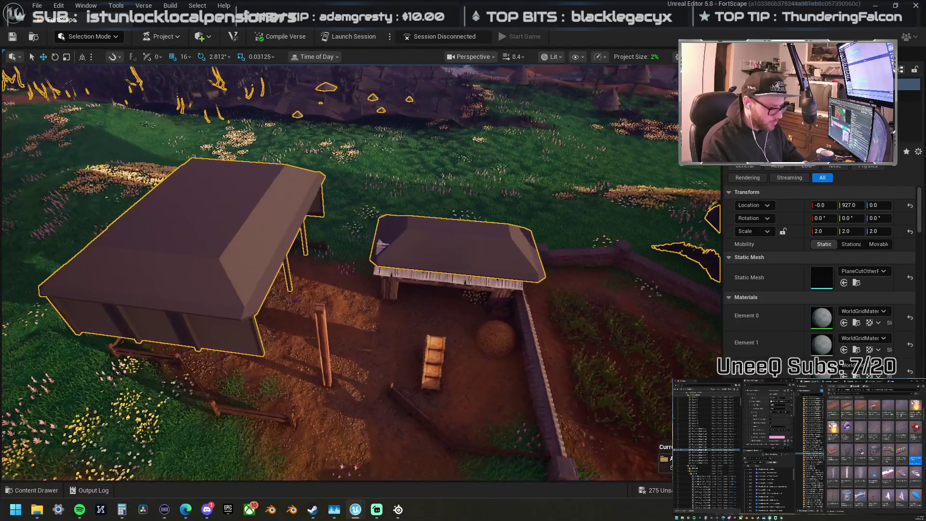
key("a")
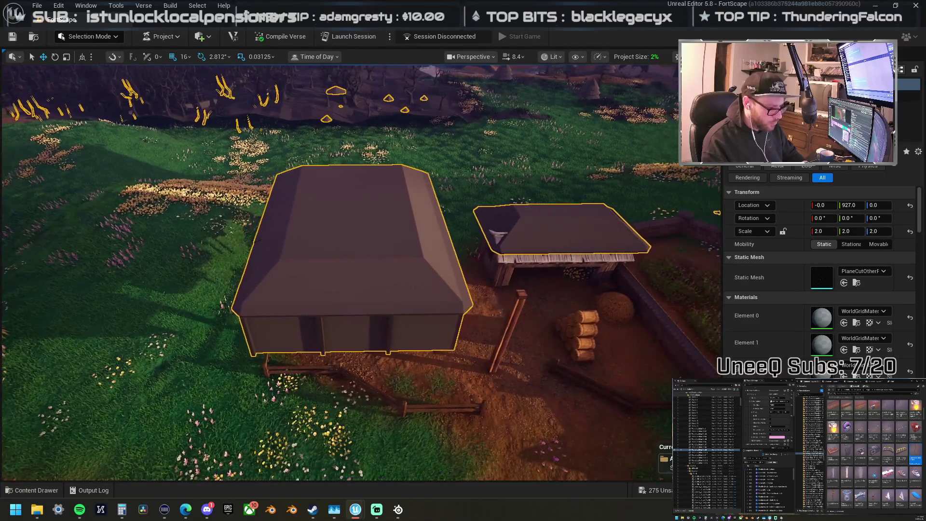
key("d")
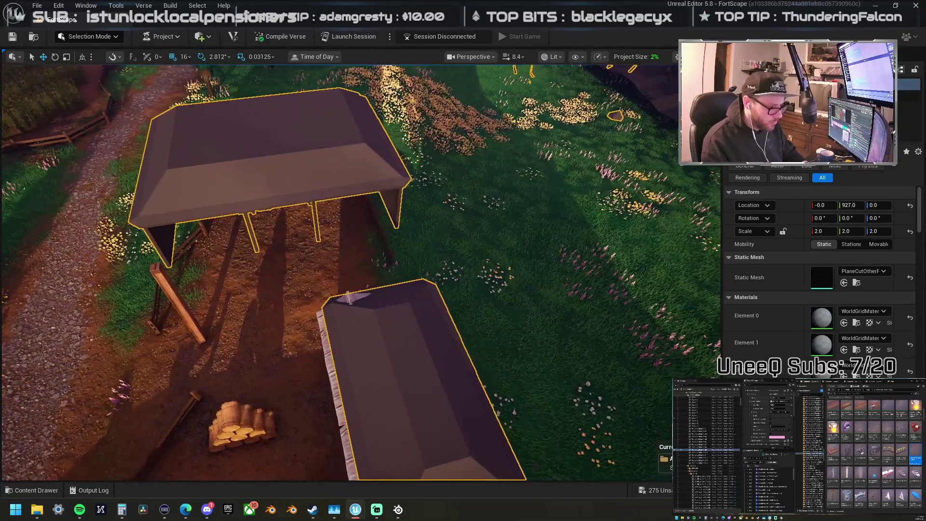
key("s")
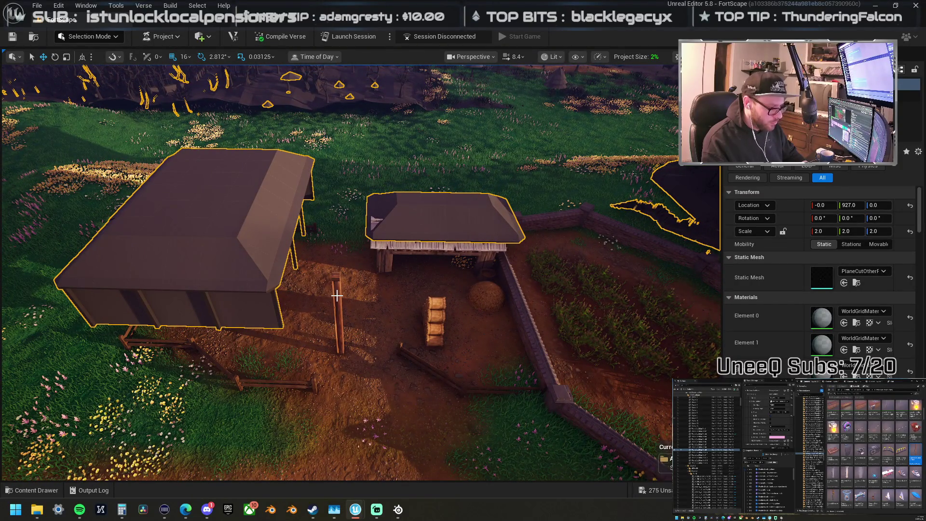
left_click(336, 295)
key("s")
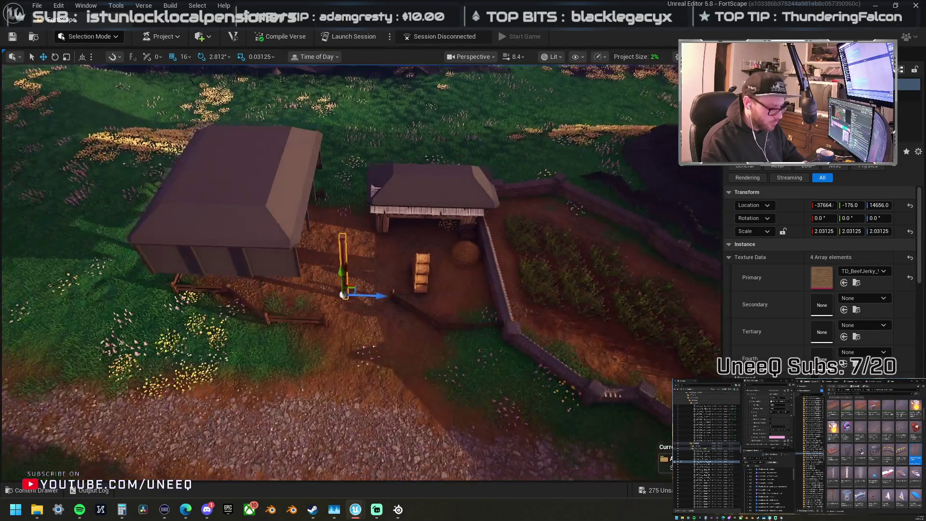
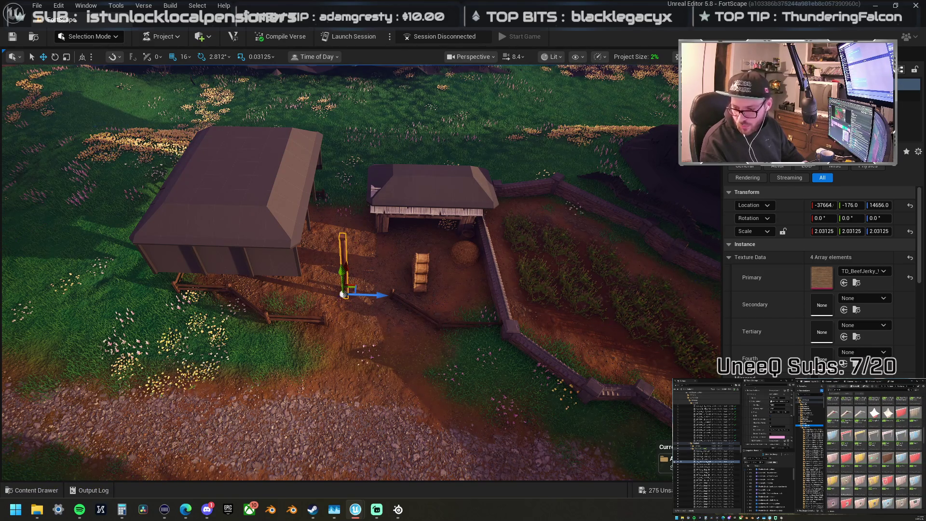
Step: Place a barn wall panel in the farmyard and raise it up toward the barn
mouse_move(925, 308)
left_mouse_down()
mouse_move(622, 306)
mouse_move(286, 263)
mouse_move(391, 278)
mouse_move(380, 275)
left_mouse_up()
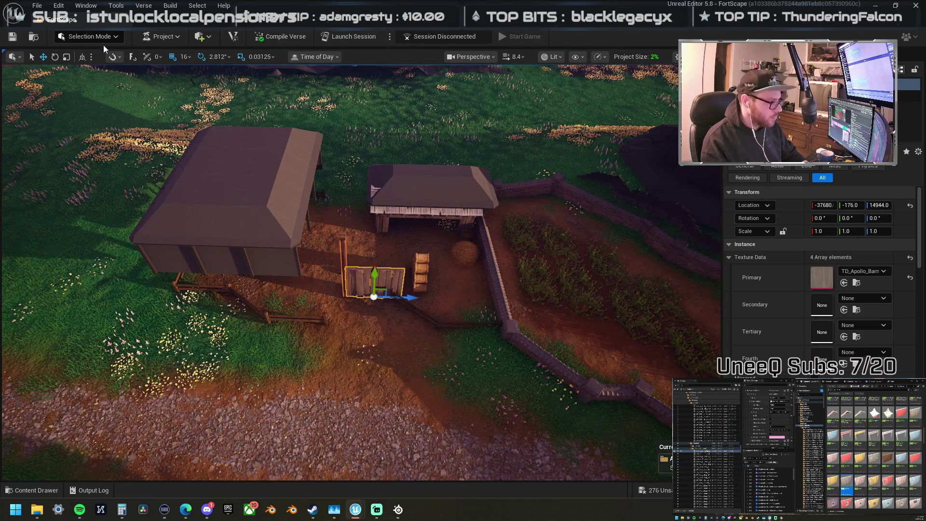
mouse_move(375, 275)
left_mouse_down()
mouse_move(381, 213)
mouse_move(371, 210)
left_mouse_up()
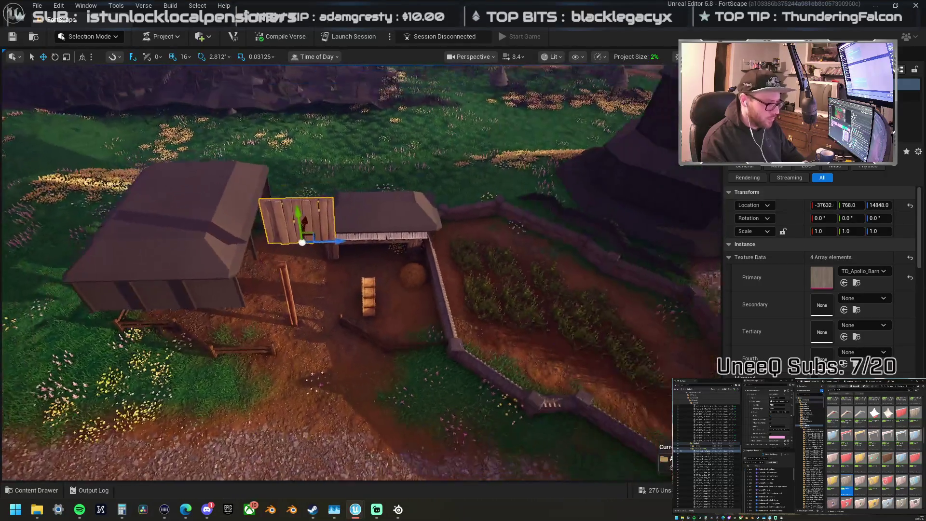
left_click_drag(413, 189, 413, 190)
Step: Duplicate the wall panel beside the barn and rotate the copy about -87° along its side
mouse_move(432, 245)
left_mouse_down()
mouse_move(386, 251)
mouse_move(393, 238)
mouse_move(483, 237)
mouse_move(386, 234)
mouse_move(375, 265)
mouse_move(390, 280)
left_mouse_up()
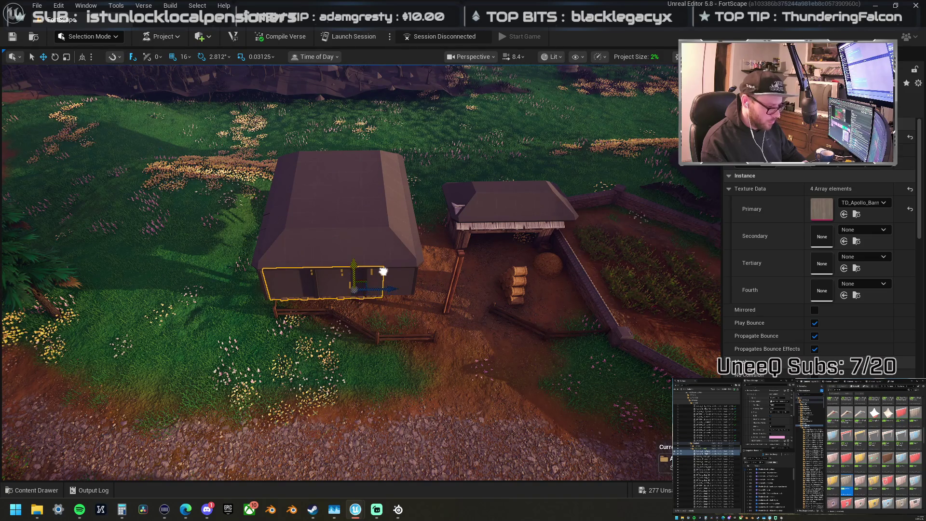
key("f")
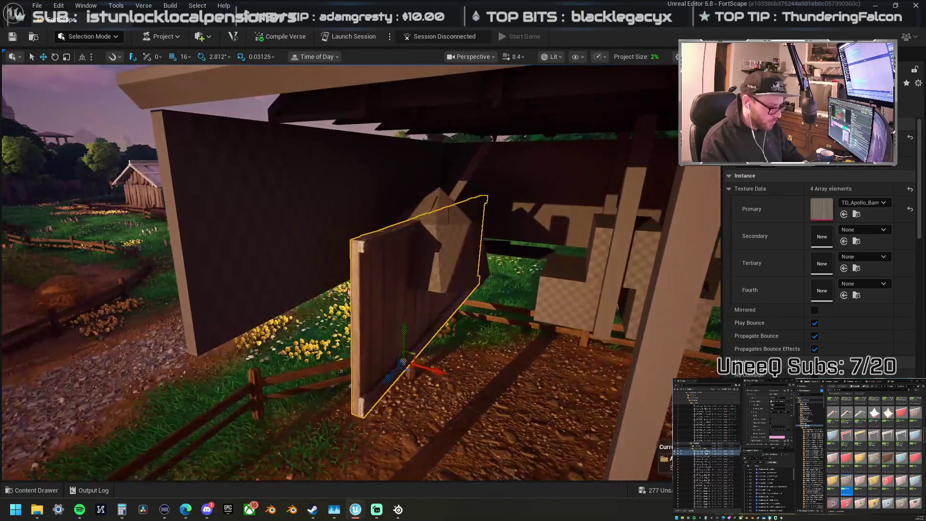
mouse_move(463, 270)
left_mouse_down()
mouse_move(429, 270)
mouse_move(410, 299)
left_mouse_up()
mouse_move(458, 323)
left_mouse_down()
mouse_move(434, 319)
mouse_move(500, 306)
mouse_move(390, 299)
mouse_move(427, 290)
left_mouse_up()
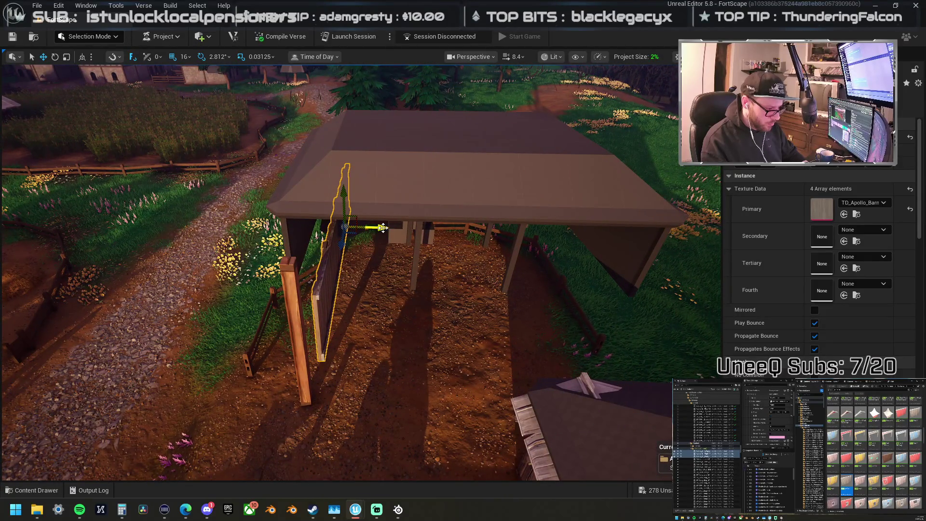
mouse_move(356, 223)
left_mouse_down()
mouse_move(340, 218)
mouse_move(449, 221)
mouse_move(367, 314)
left_mouse_up()
key("e")
left_click_drag(401, 357, 352, 359)
Step: Slide a single wall panel left along the barn's side
key("w")
left_click(404, 300)
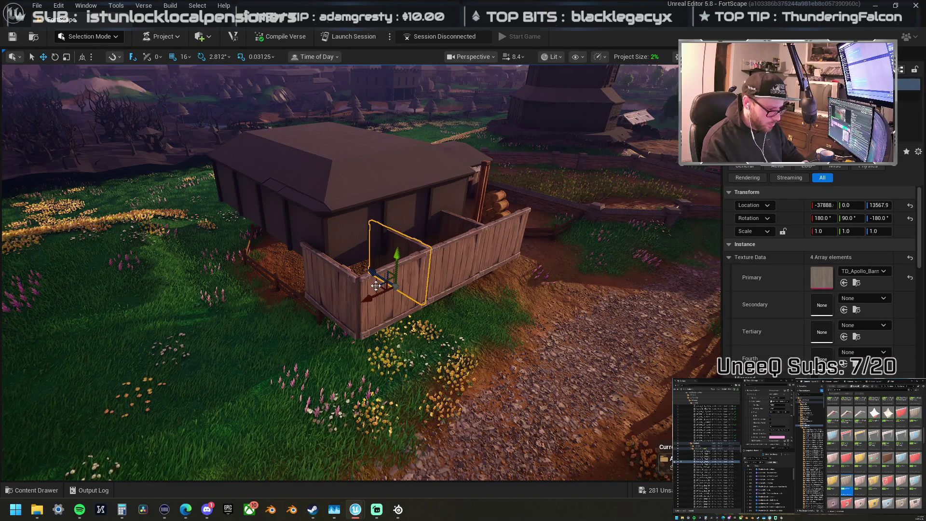
left_click_drag(375, 285, 299, 279)
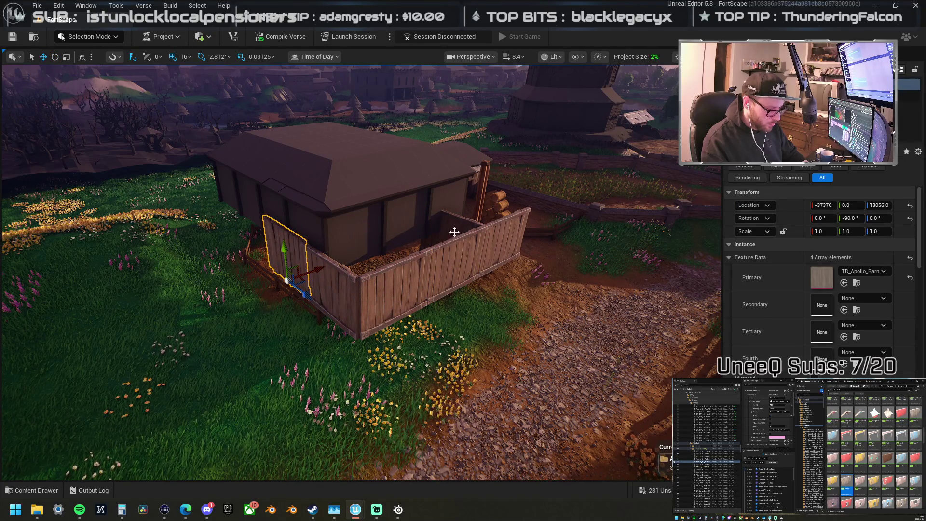
Step: Raise another wall panel twice up the Z axis until it sits under the roof
mouse_move(228, 259)
left_mouse_down()
mouse_move(343, 294)
mouse_move(337, 300)
mouse_move(453, 321)
left_mouse_up()
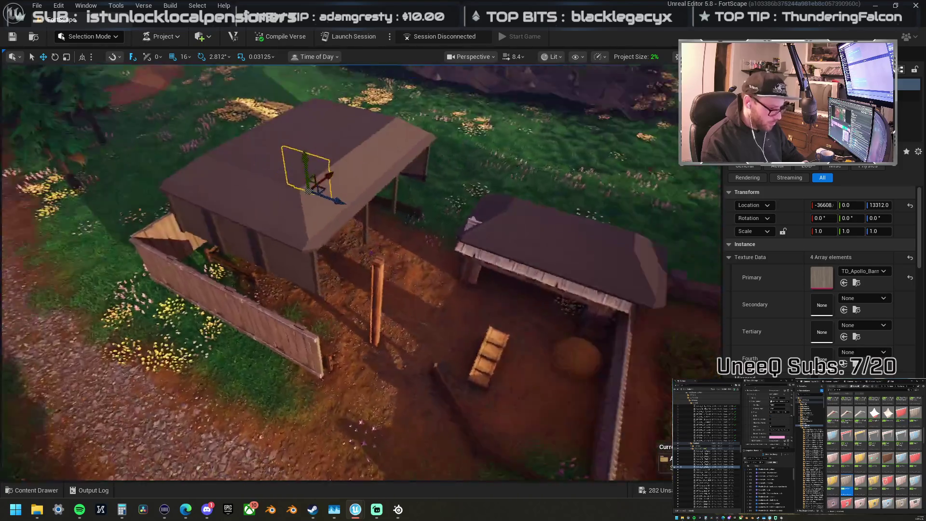
left_click_drag(369, 266, 289, 267)
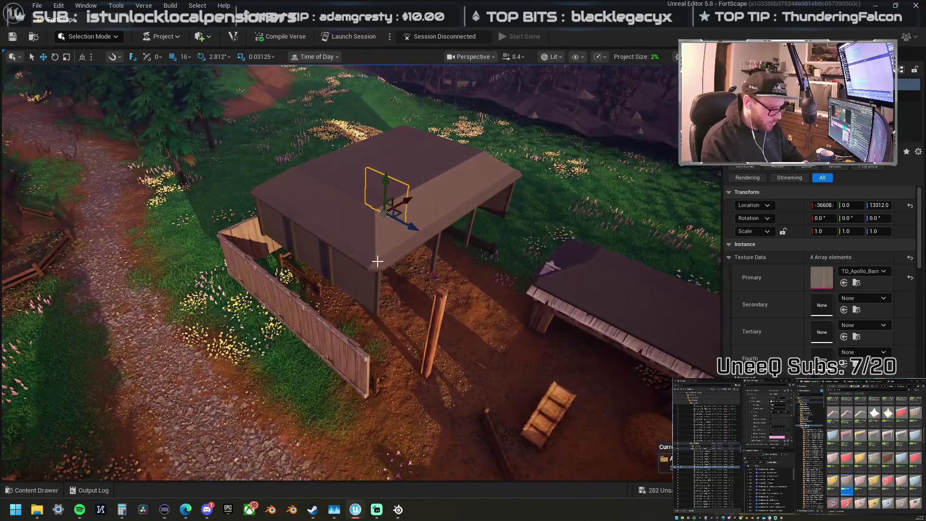
mouse_move(410, 227)
left_mouse_down()
mouse_move(460, 255)
mouse_move(516, 260)
mouse_move(473, 263)
left_mouse_up()
scroll(380, 225, "up", 3)
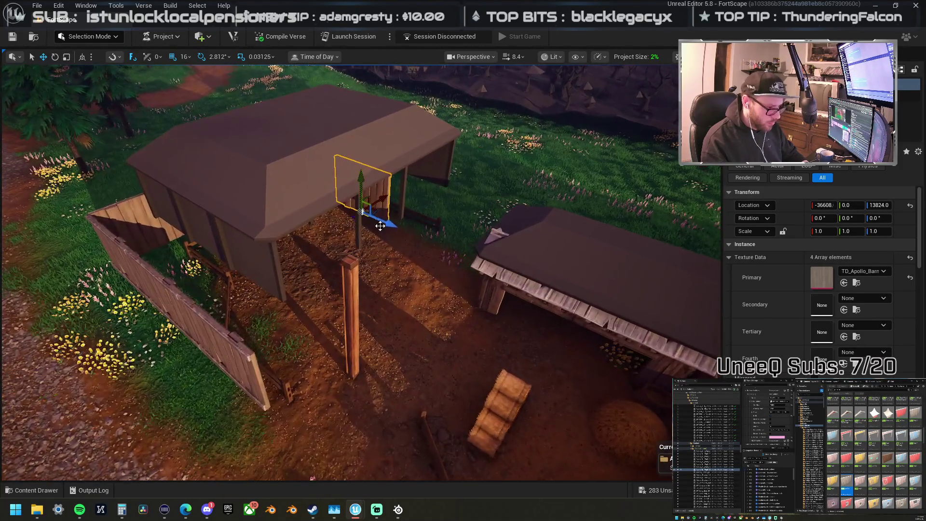
mouse_move(381, 219)
left_mouse_down()
mouse_move(431, 249)
mouse_move(260, 223)
mouse_move(449, 249)
mouse_move(581, 329)
mouse_move(531, 304)
mouse_move(444, 336)
left_mouse_up()
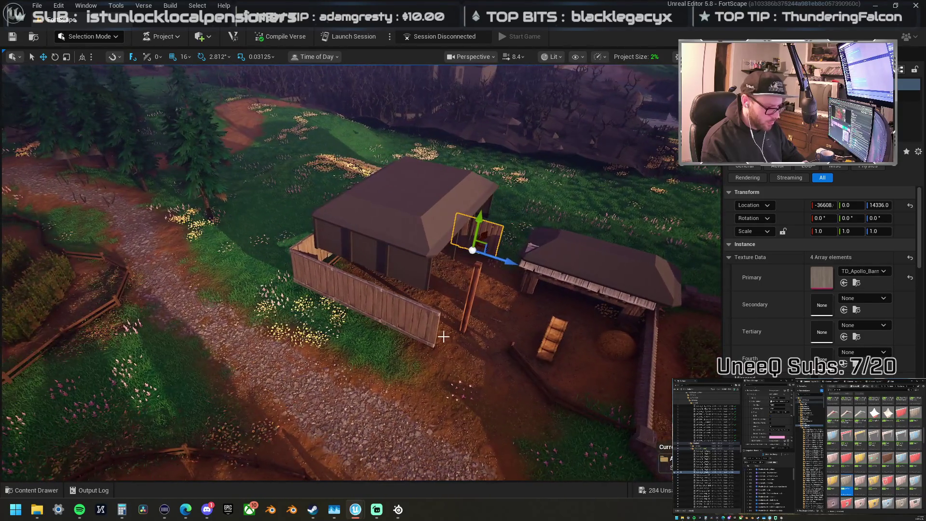
left_click(396, 308)
Step: Pick out the wooden post among the fence panels and move it up beside the plank wall
key("f")
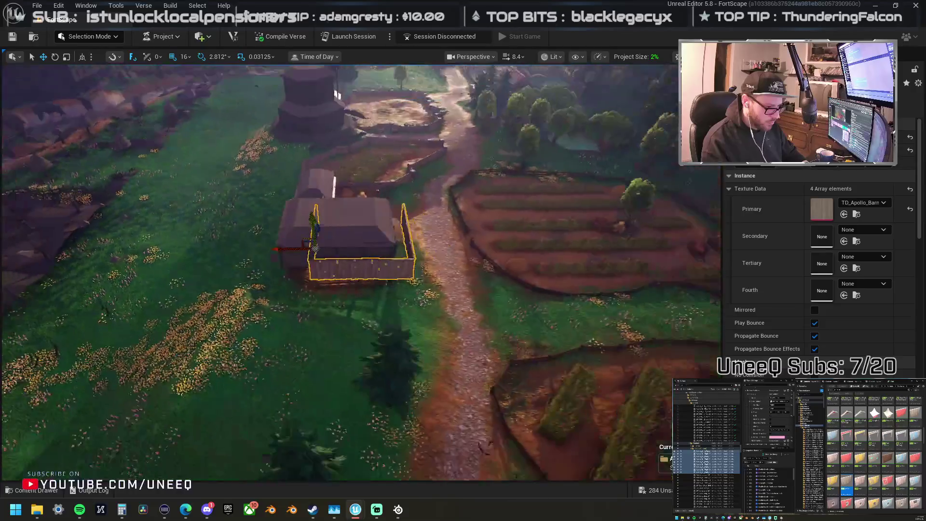
mouse_move(337, 270)
left_mouse_down()
mouse_move(327, 261)
mouse_move(348, 265)
mouse_move(338, 270)
mouse_move(323, 231)
mouse_move(347, 255)
left_mouse_up()
left_click(440, 363)
left_click(364, 420)
left_click_drag(364, 419, 342, 407)
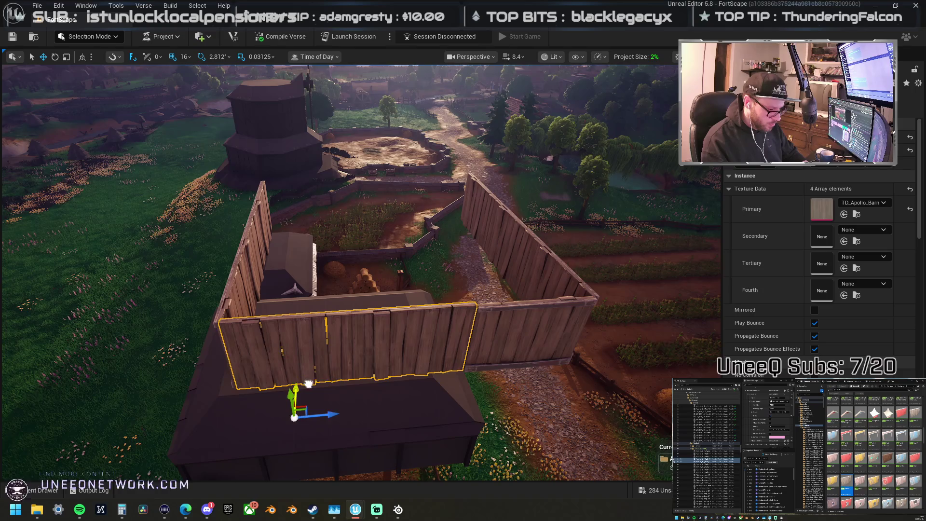
left_click_drag(311, 334, 319, 327)
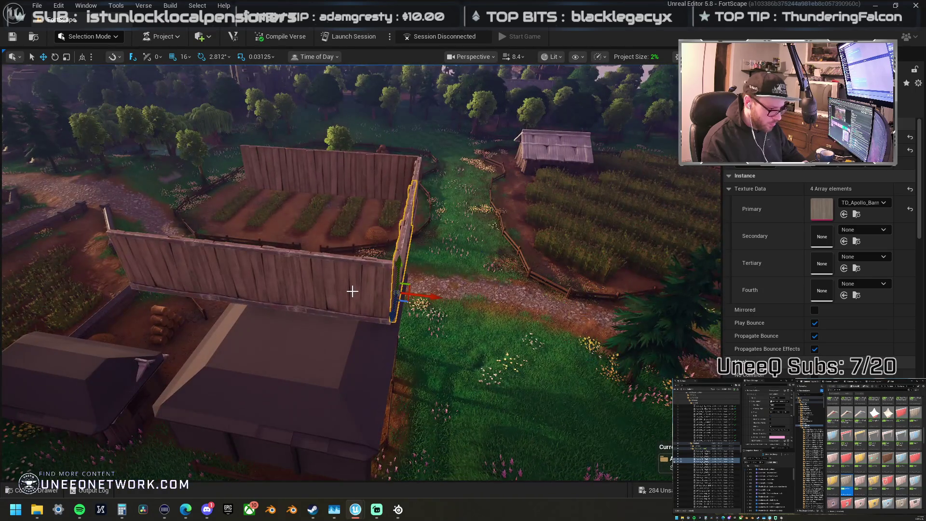
left_click_drag(378, 288, 361, 348)
left_click(273, 287)
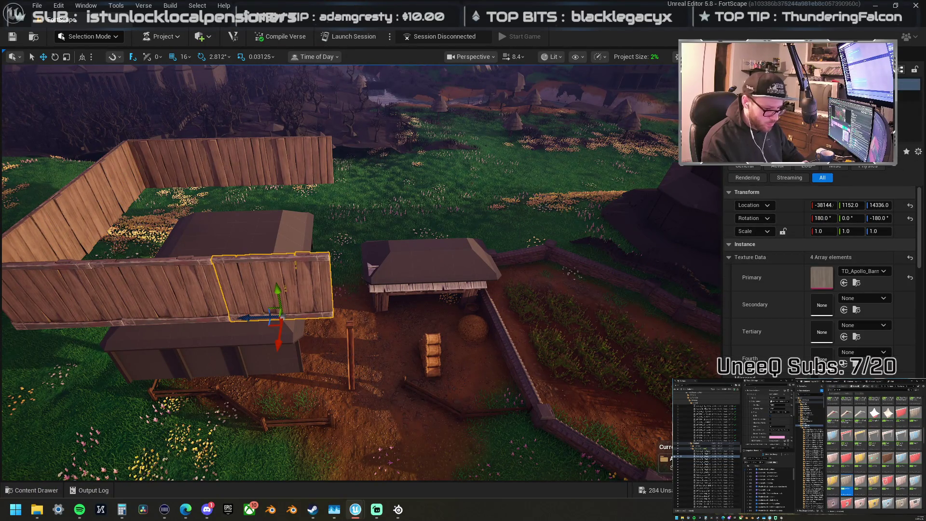
left_click(350, 352)
mouse_move(348, 386)
left_mouse_down()
mouse_move(290, 308)
mouse_move(347, 315)
mouse_move(332, 313)
left_mouse_up()
Step: Set grid snap to 64 units and slide the post along the plank wall
left_click(186, 56)
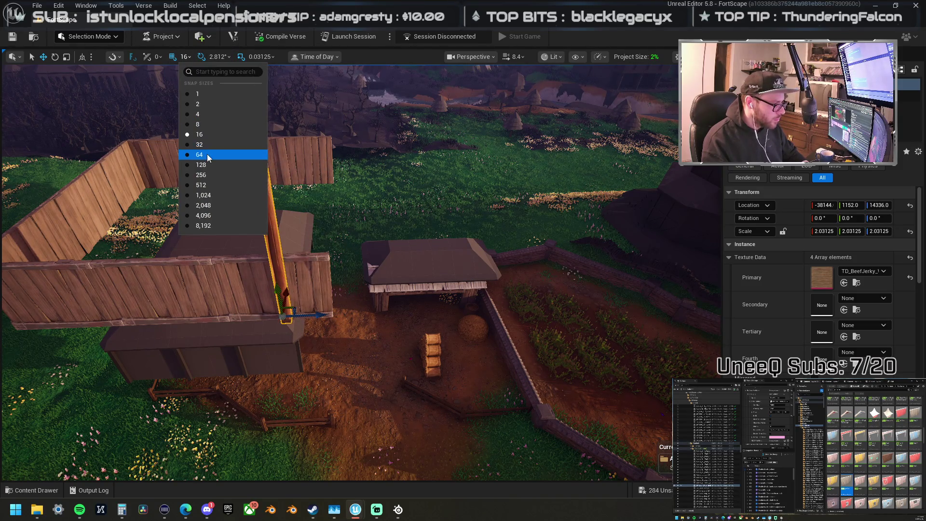
left_click(199, 154)
mouse_move(324, 316)
left_mouse_down()
mouse_move(512, 310)
mouse_move(195, 313)
mouse_move(207, 309)
left_mouse_up()
Step: Rotate the corner post about -90° with the rotate tool
key("f")
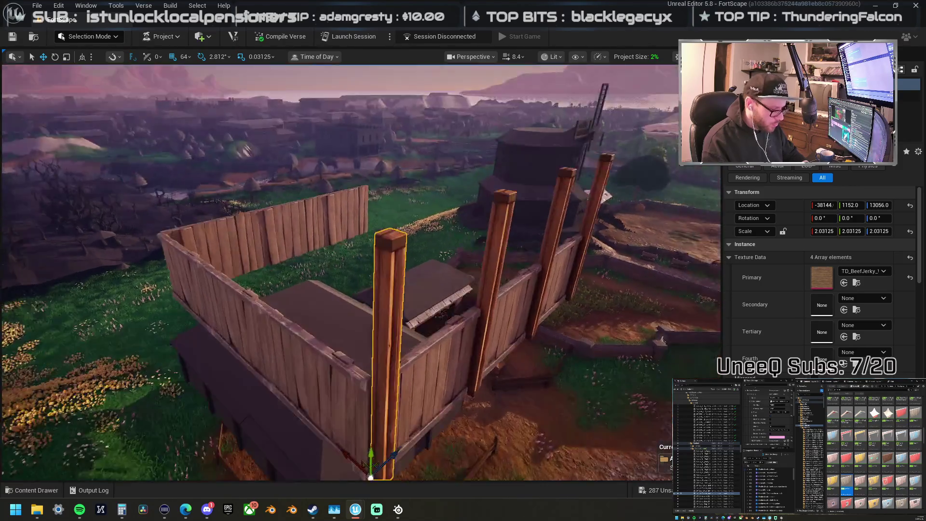
scroll(376, 434, "up", 5)
key("e")
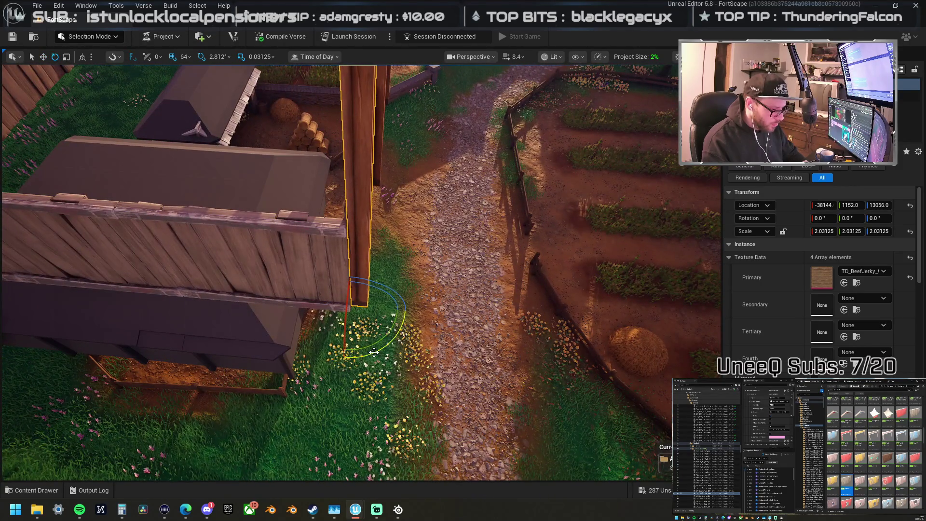
mouse_move(356, 357)
left_mouse_down()
mouse_move(345, 353)
mouse_move(345, 366)
mouse_move(367, 400)
mouse_move(399, 324)
left_mouse_up()
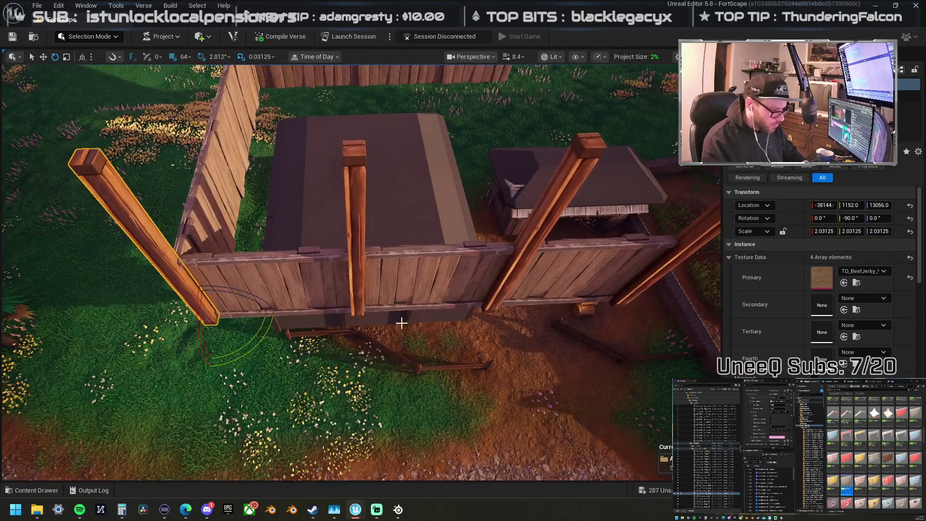
Step: Rotate the middle post about 84 degrees
left_click(355, 231)
left_click_drag(359, 361, 353, 363)
scroll(421, 327, "down", 6)
Step: Copy the three selected posts to the barn's west side as a mirrored set
left_click(459, 264, "ctrl")
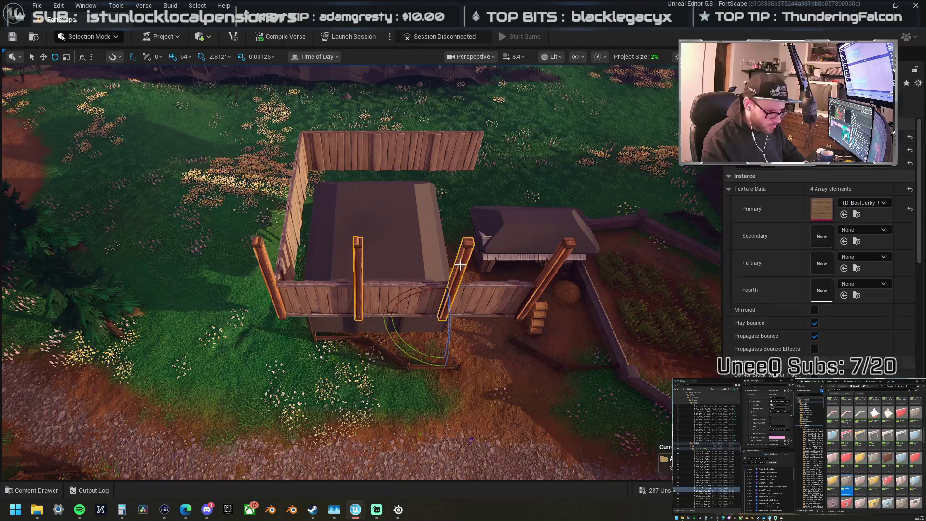
left_click(545, 279, "ctrl")
left_click(271, 257, "ctrl")
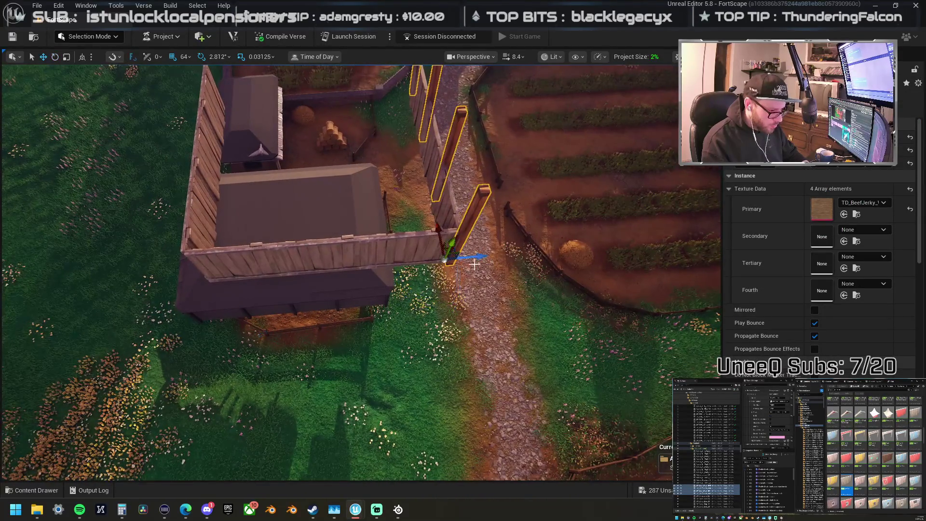
left_click_drag(474, 265, 240, 262)
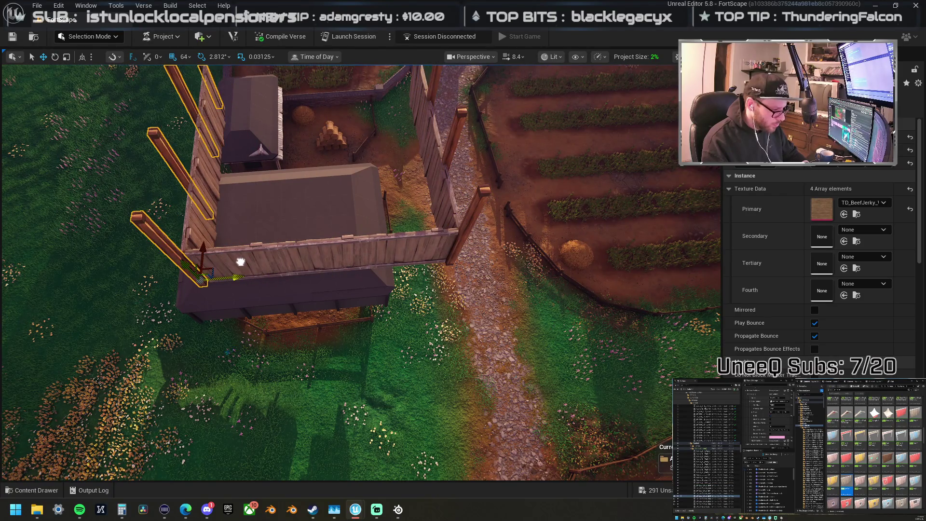
left_click(814, 310)
Step: Turn the middle post 90 degrees and rotate the right post into line
mouse_move(341, 318)
left_mouse_down()
mouse_move(341, 295)
mouse_move(288, 292)
left_mouse_up()
left_click(288, 293)
key("e")
mouse_move(315, 422)
left_mouse_down()
mouse_move(343, 386)
mouse_move(349, 401)
left_mouse_up()
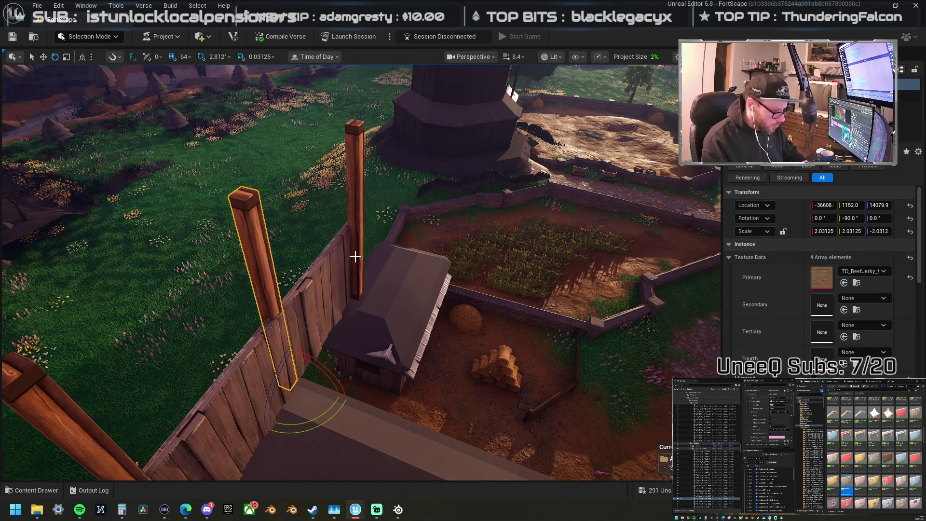
left_click(358, 273)
mouse_move(363, 333)
left_mouse_down()
mouse_move(283, 319)
mouse_move(335, 353)
mouse_move(400, 343)
mouse_move(418, 324)
left_mouse_up()
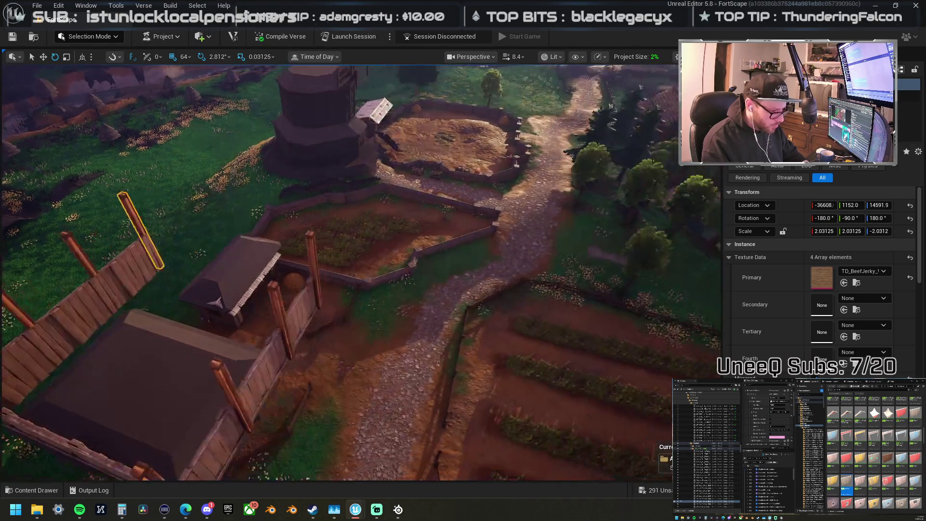
Step: Rotate one fence post -90 degrees and the centre post about 84 degrees
key("w")
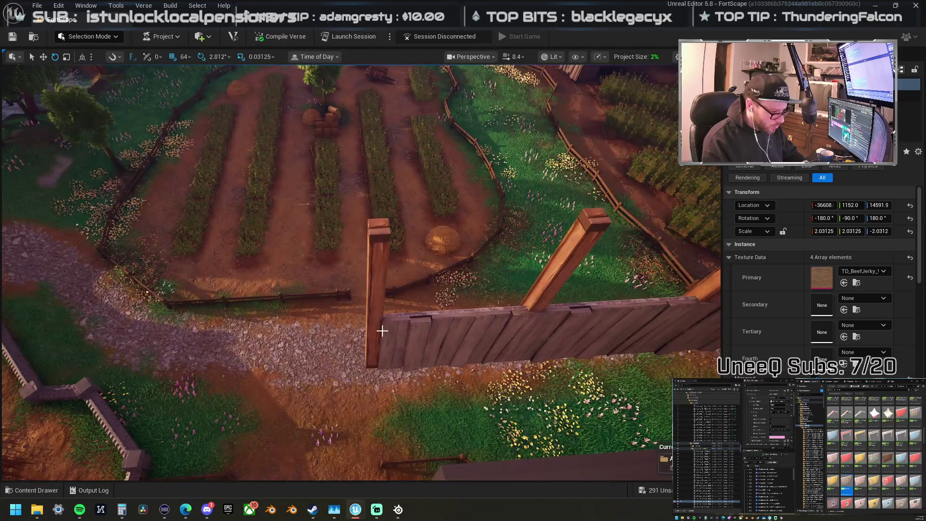
left_click(379, 289)
left_click_drag(372, 320, 400, 328)
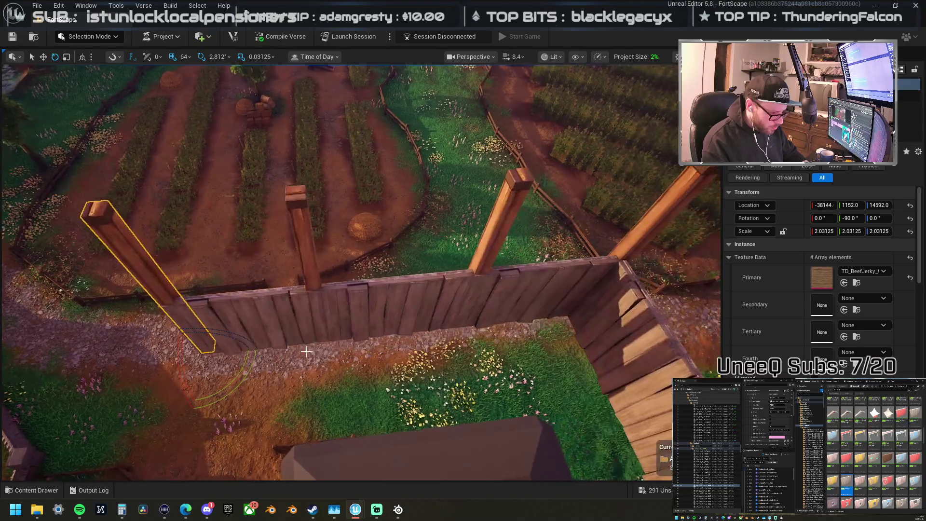
left_click(305, 275)
left_click_drag(368, 370, 339, 388)
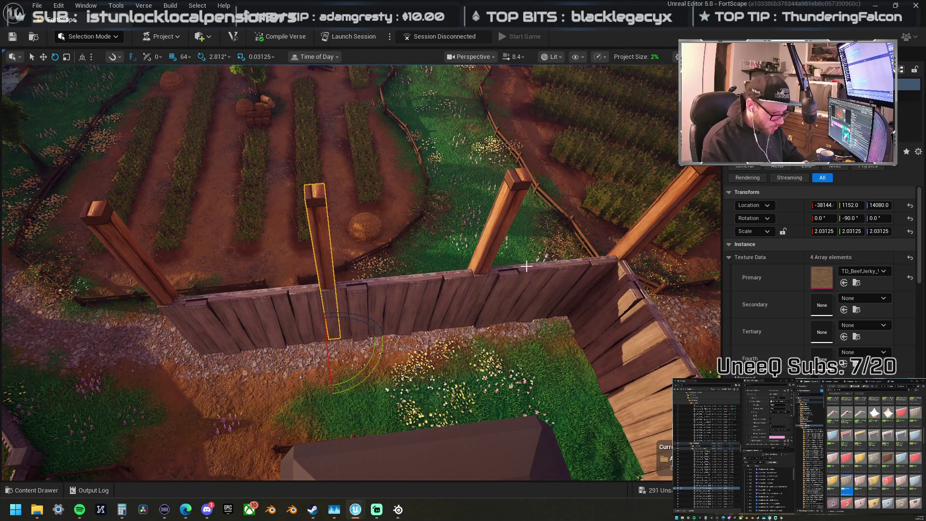
Step: Stand the left and middle fence posts upright
left_click(502, 222)
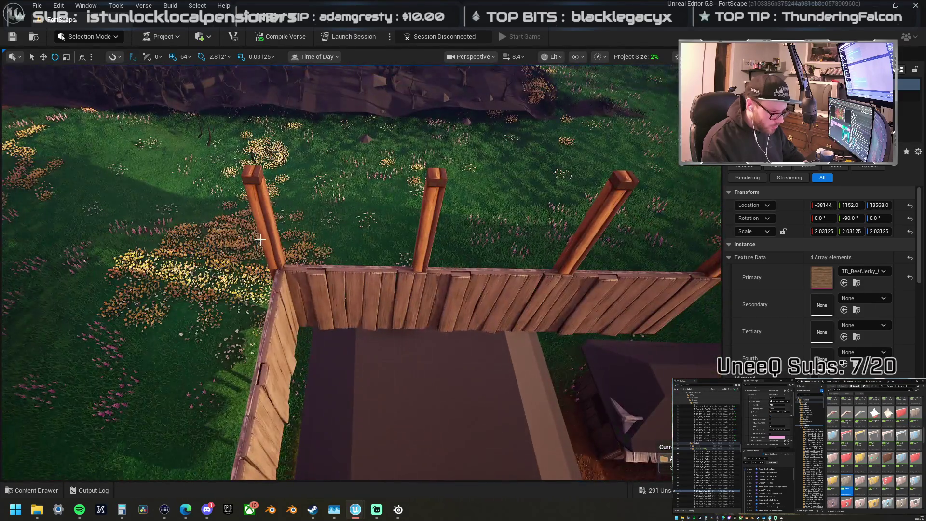
left_click(260, 239)
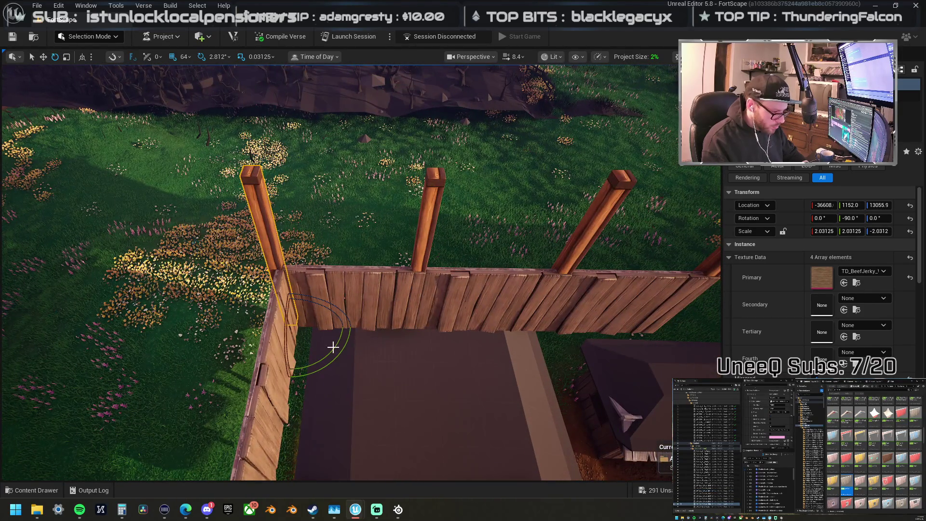
left_click_drag(248, 365, 290, 381)
left_click(422, 276)
mouse_move(400, 336)
left_mouse_down()
mouse_move(330, 347)
mouse_move(275, 384)
mouse_move(309, 356)
mouse_move(386, 383)
left_mouse_up()
left_click(392, 320)
left_click(534, 279)
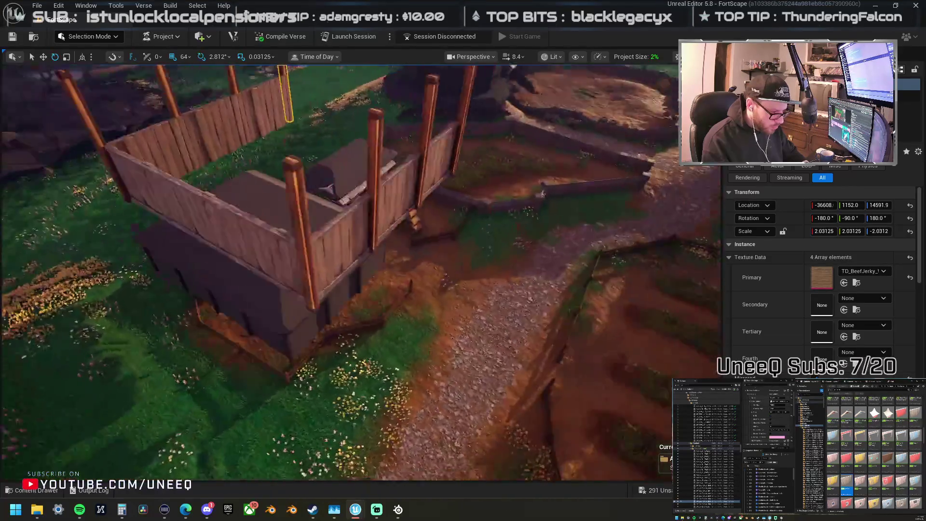
scroll(269, 322, "down", 3)
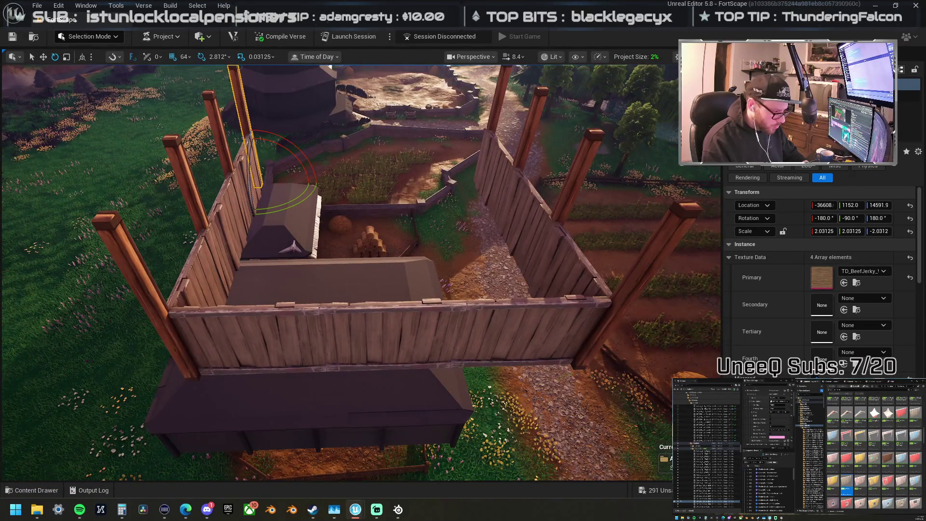
Step: Slide the posts along the fence, undoing one unwanted post move
key("w")
key("End")
scroll(275, 332, "up", 3)
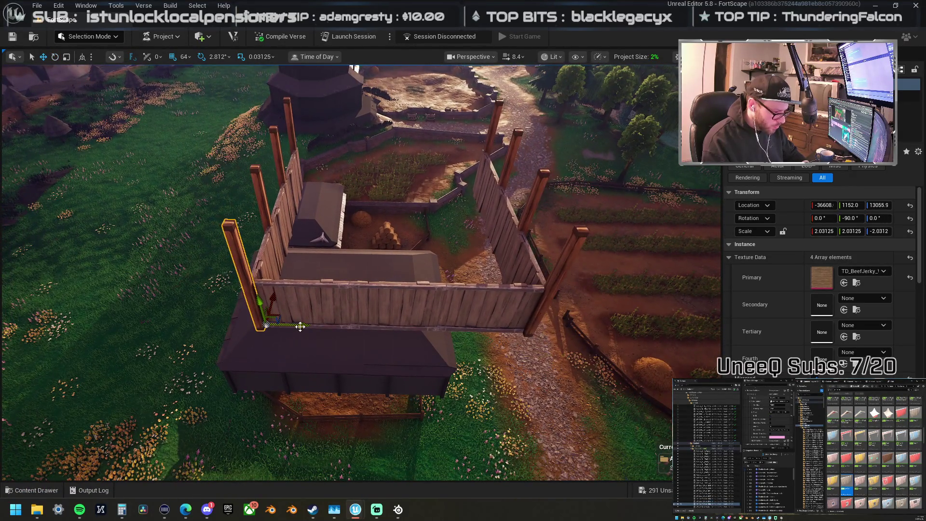
mouse_move(300, 327)
left_mouse_down()
mouse_move(553, 335)
mouse_move(482, 331)
left_mouse_up()
left_click(346, 303)
left_click(326, 289)
mouse_move(375, 321)
left_mouse_down()
mouse_move(445, 311)
mouse_move(484, 320)
mouse_move(483, 300)
mouse_move(499, 319)
left_mouse_up()
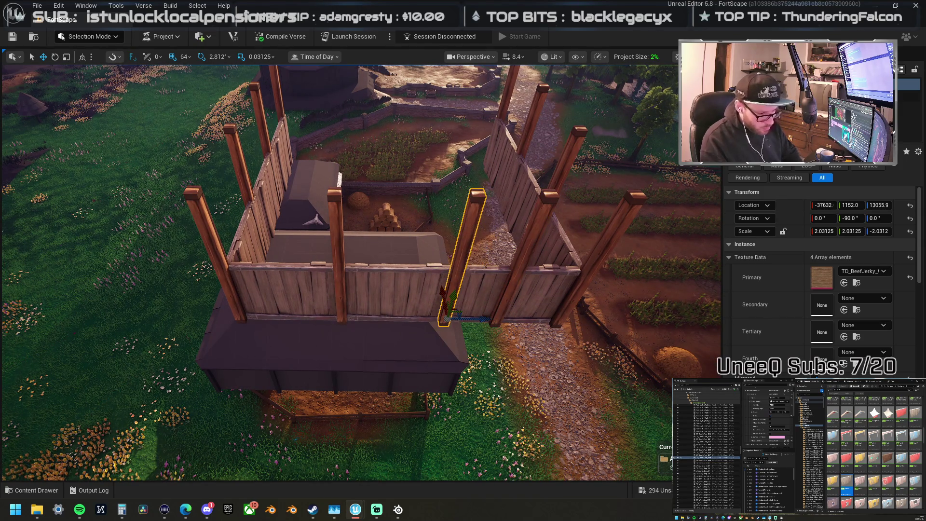
key("ctrl+z")
Step: Select the middle fence post and bring the view in under the barn roof
key("e")
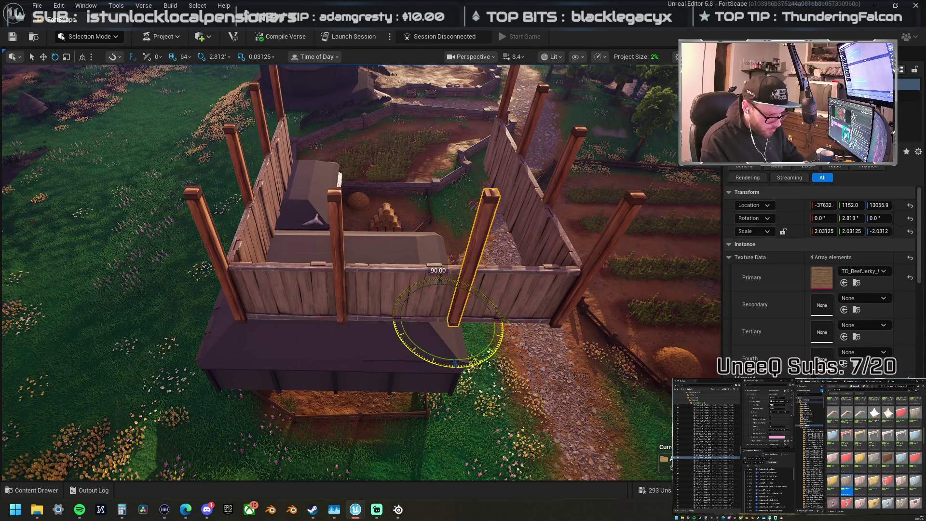
left_click(340, 289)
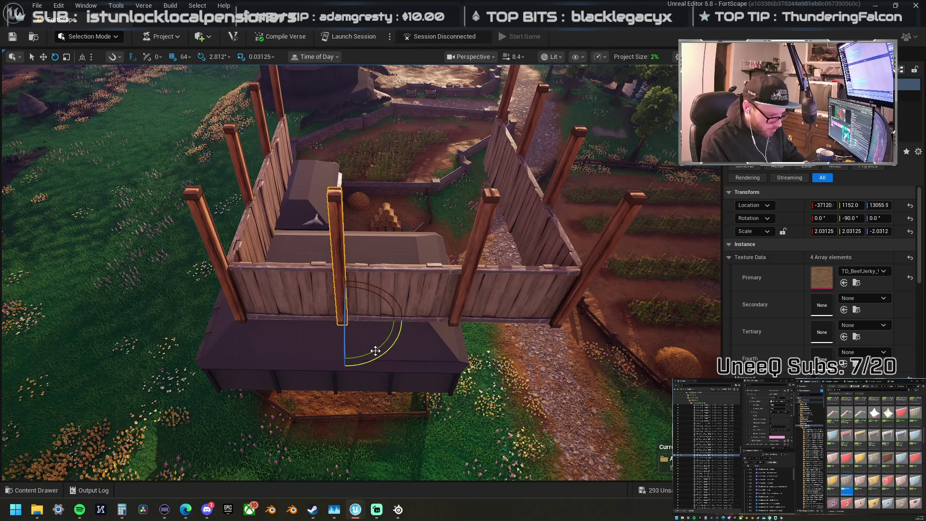
left_click_drag(378, 348, 299, 343)
left_click_drag(308, 258, 308, 258)
left_click_drag(275, 160, 275, 160)
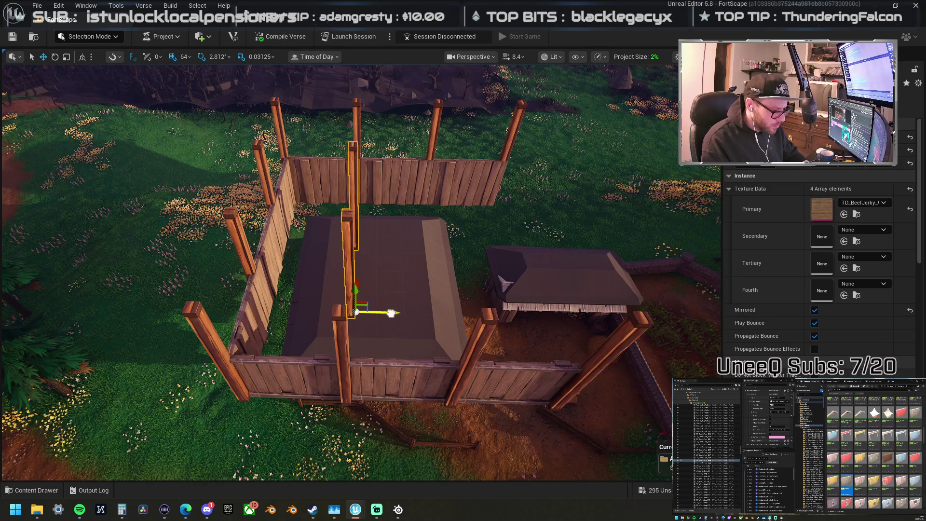
mouse_move(477, 314)
left_mouse_down()
mouse_move(362, 330)
mouse_move(448, 327)
mouse_move(260, 294)
mouse_move(315, 273)
mouse_move(320, 207)
mouse_move(304, 224)
mouse_move(228, 207)
mouse_move(307, 225)
mouse_move(347, 378)
mouse_move(341, 403)
mouse_move(338, 365)
mouse_move(408, 281)
left_mouse_up()
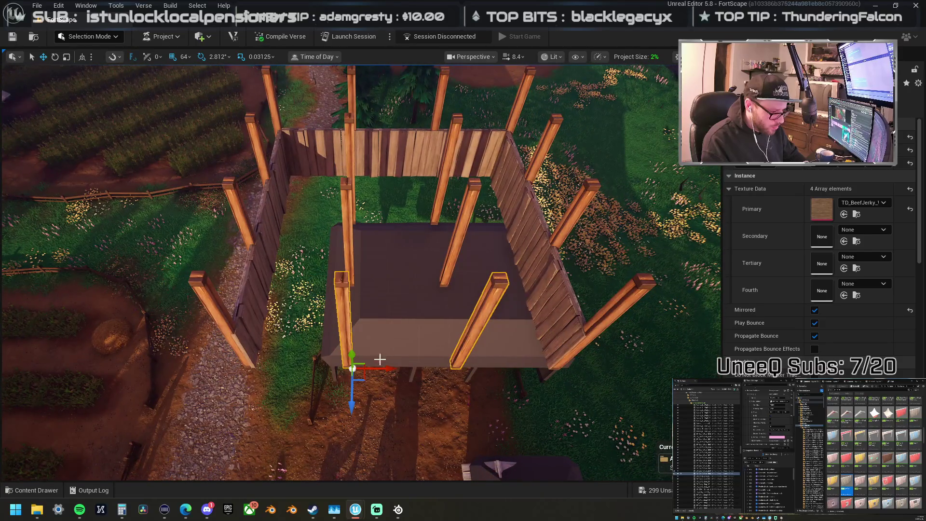
Step: Tip the left post over about 90° and rotate the front post about 87°
left_click(348, 360)
key("e")
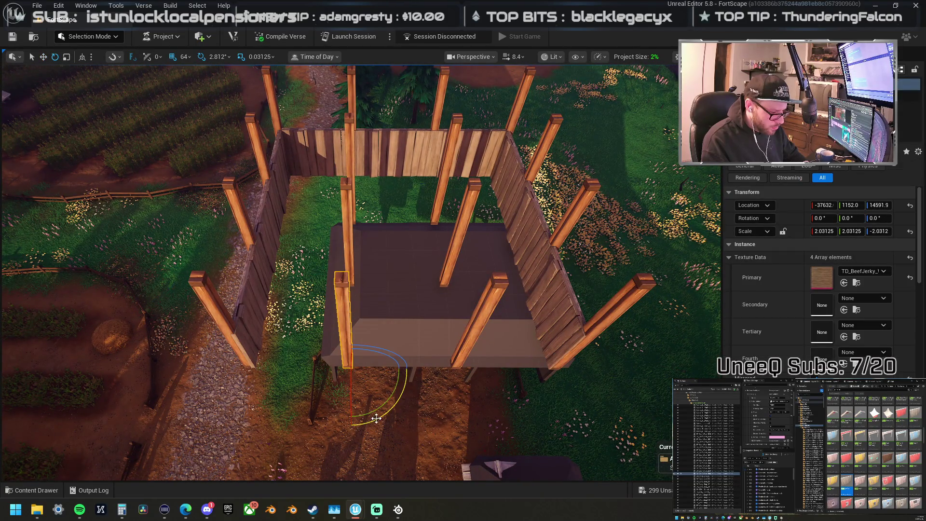
mouse_move(349, 427)
left_mouse_down()
mouse_move(305, 402)
mouse_move(295, 368)
left_mouse_up()
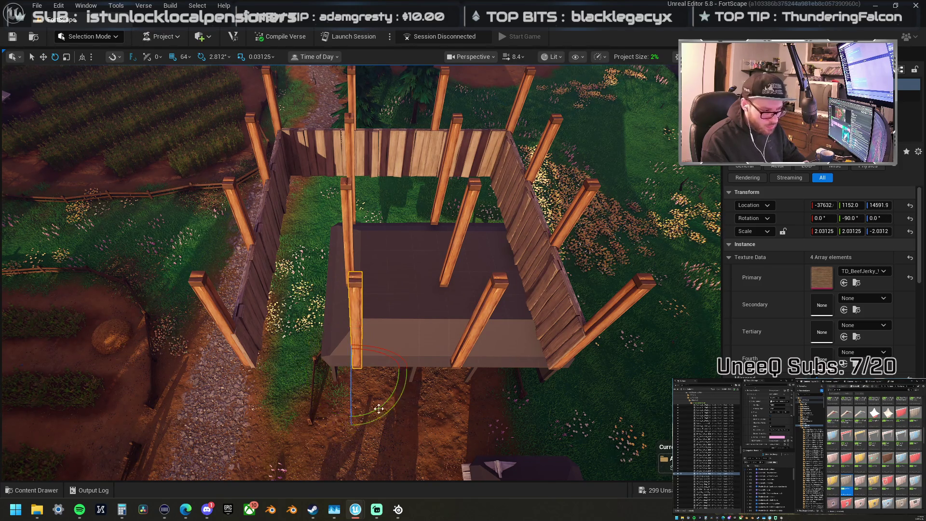
left_click(344, 215)
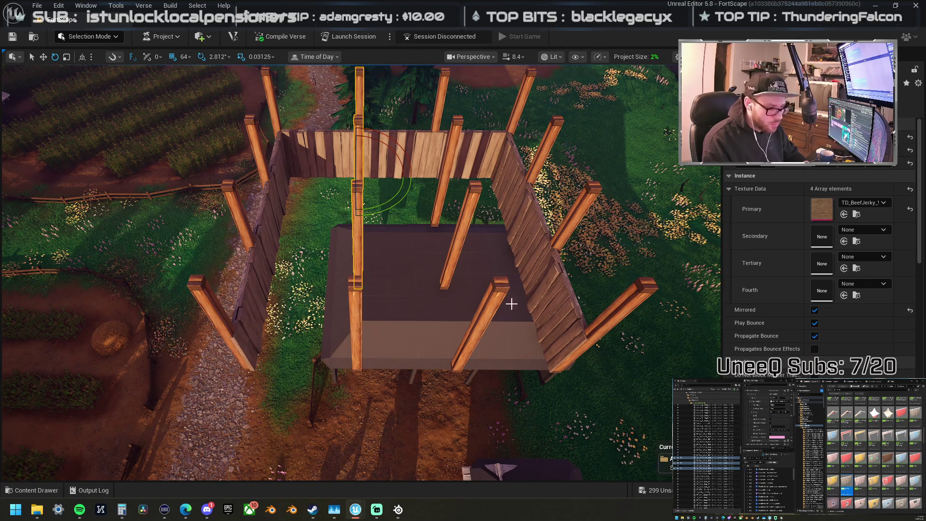
left_click(458, 357)
mouse_move(394, 371)
left_mouse_down()
mouse_move(434, 424)
mouse_move(460, 433)
left_mouse_up()
Step: Rotate the three back posts together so they lie sideways as beams
left_click(466, 193)
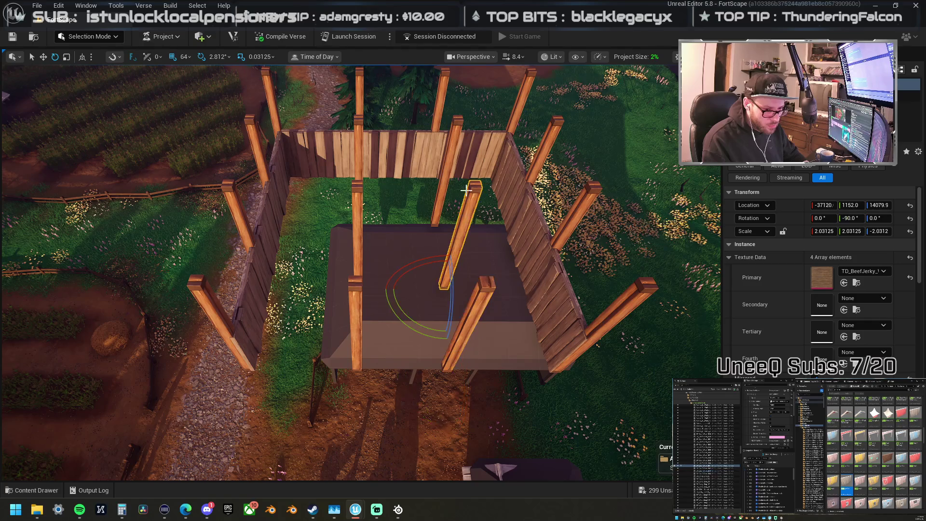
left_click(452, 127, "ctrl")
left_click(441, 100, "ctrl")
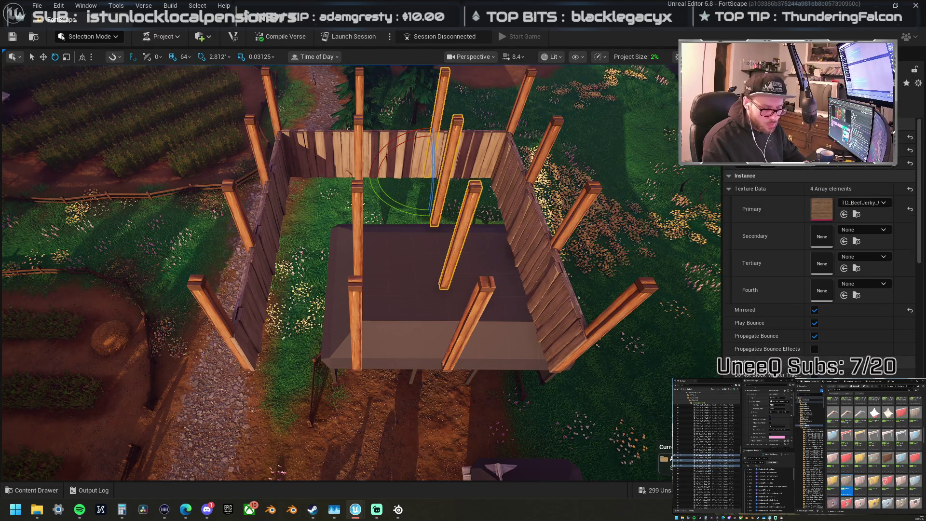
left_click_drag(674, 143, 668, 141)
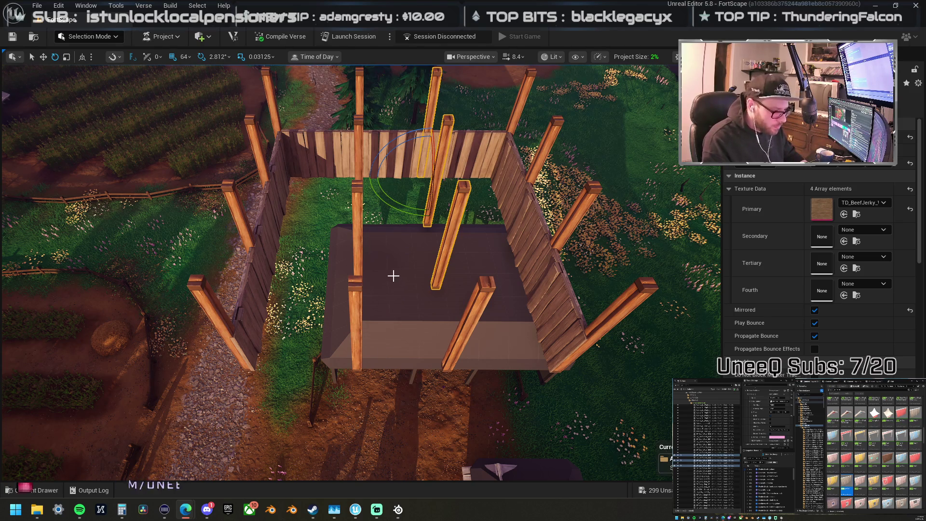
left_click_drag(466, 272, 466, 271)
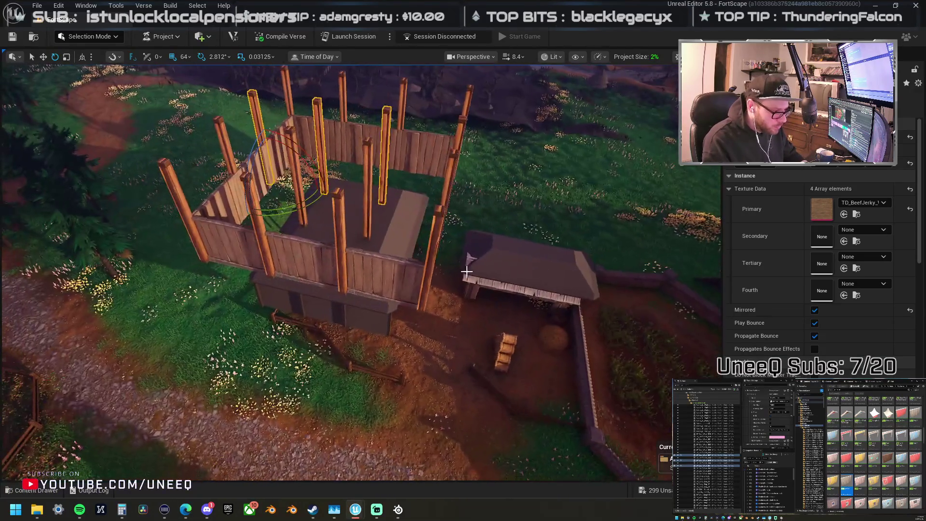
left_click(368, 163, "ctrl")
Step: Add the remaining beam posts to the selection
left_click(296, 164, "ctrl")
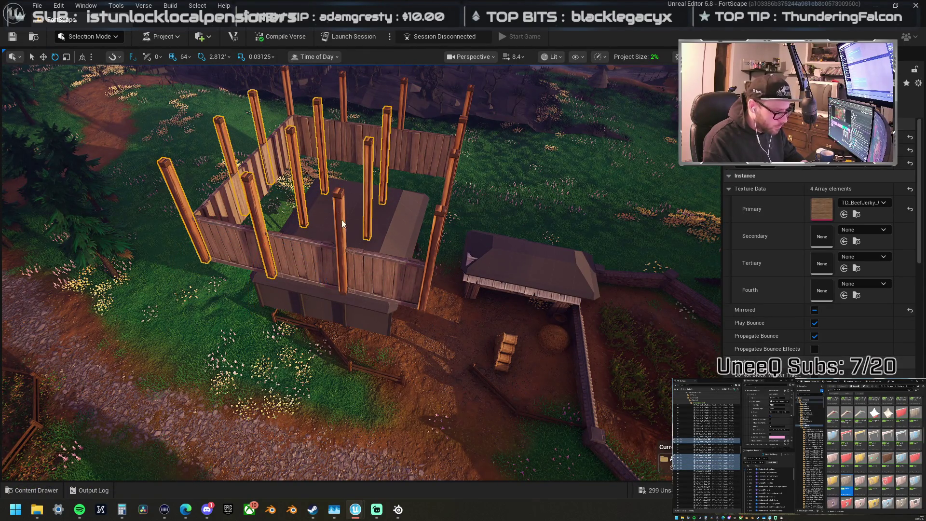
left_click_drag(440, 213, 313, 288)
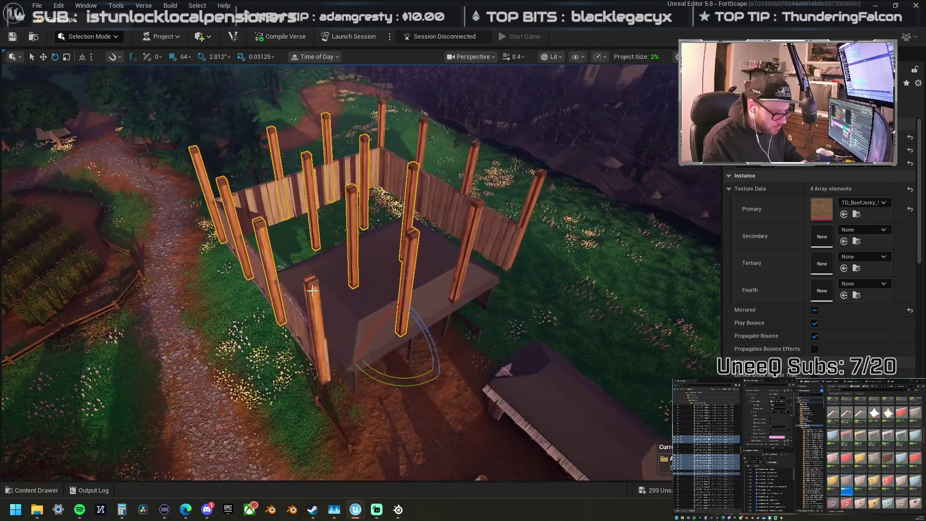
left_click(470, 233, "ctrl")
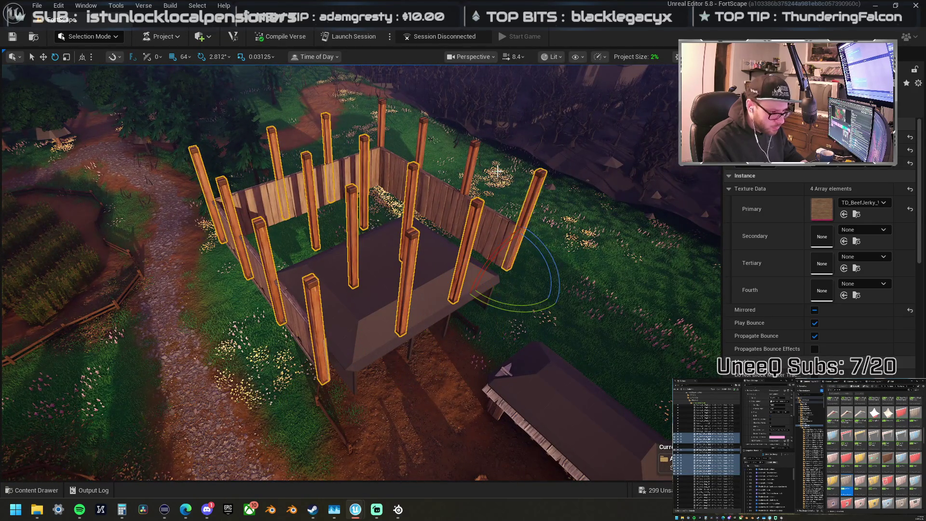
left_click_drag(384, 117, 434, 167)
mouse_move(350, 311)
left_mouse_down()
mouse_move(337, 207)
mouse_move(348, 253)
mouse_move(332, 245)
mouse_move(340, 266)
mouse_move(348, 96)
left_mouse_up()
Step: Duplicate the selected posts and drop the copies lower as joists
key("w")
left_click_drag(348, 150, 367, 229)
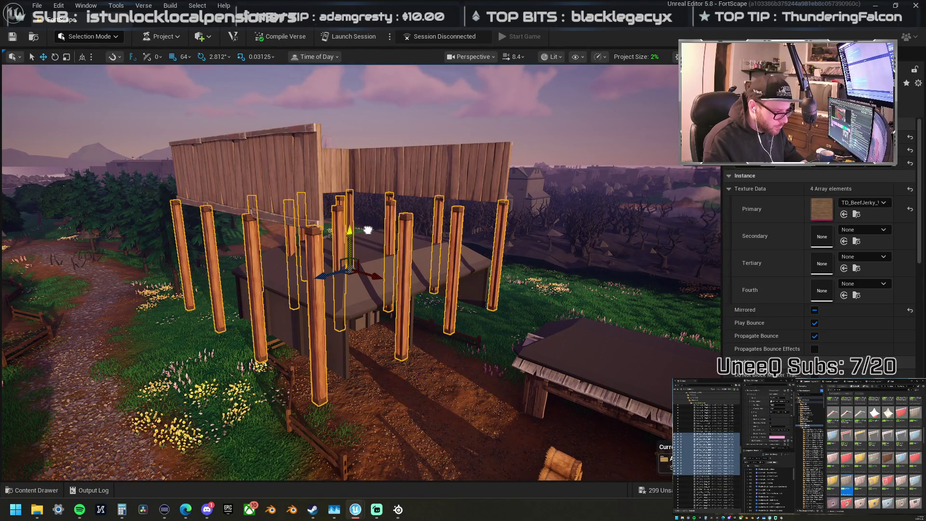
left_click_drag(367, 230, 375, 153)
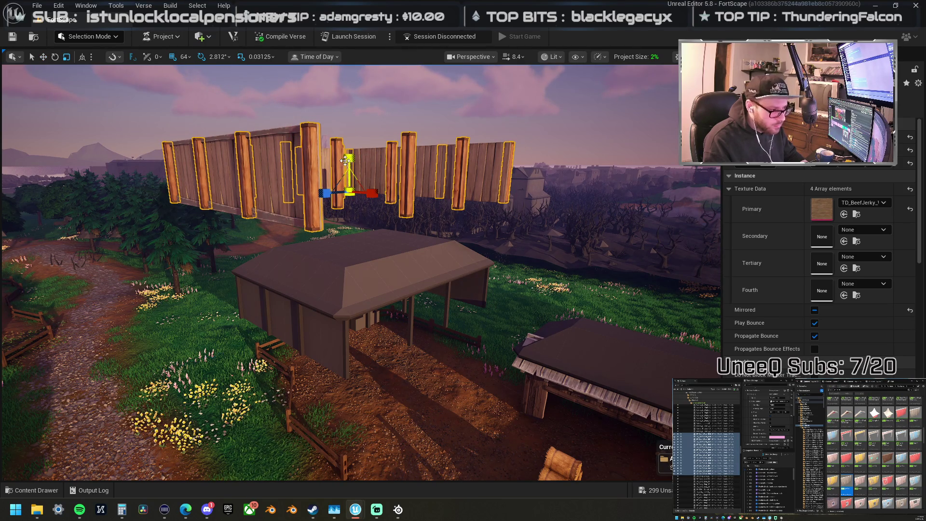
left_click_drag(352, 153, 347, 192)
Step: Move the view above the posts and select the top fence panel
key("d")
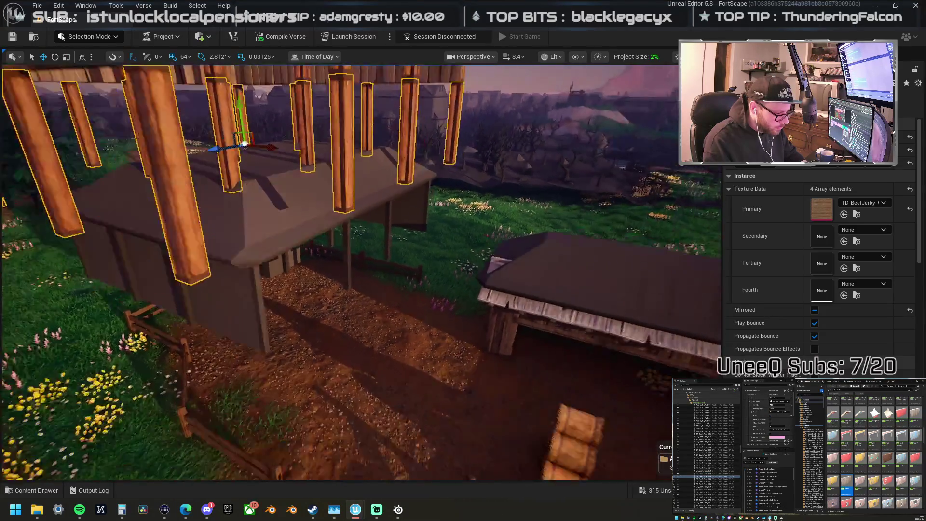
key("s")
key("w")
key("w")
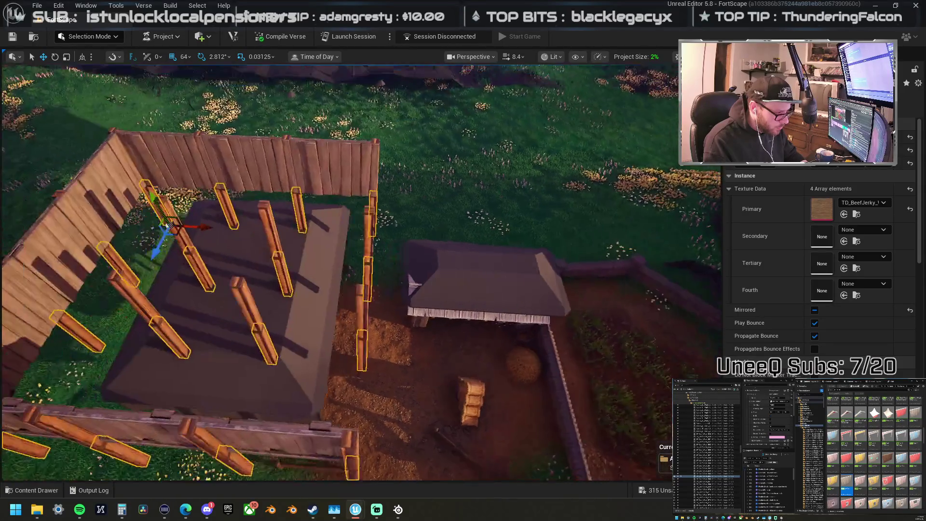
left_click(356, 164)
right_click(351, 160)
Step: Place a Boardwalk Floor piece above the beams
key("Escape")
scroll(874, 453, "down", 5)
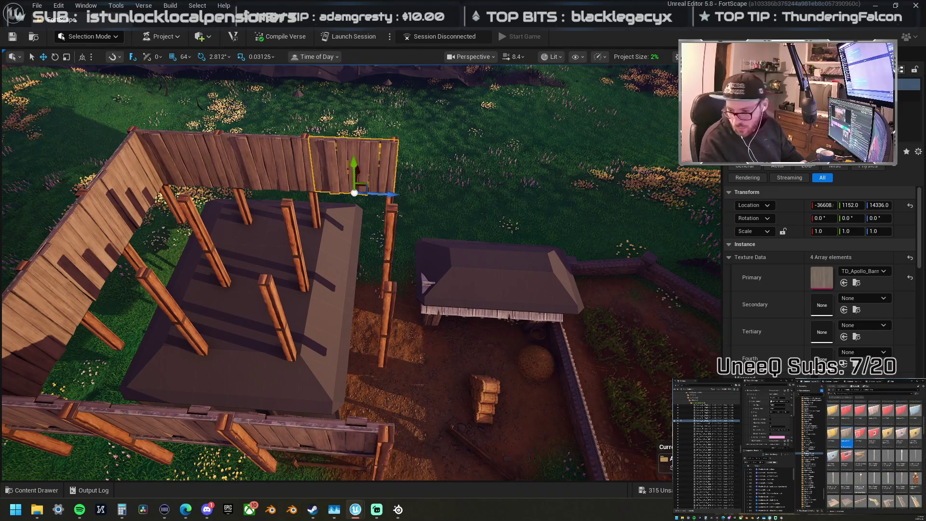
mouse_move(847, 477)
left_mouse_down()
mouse_move(265, 187)
mouse_move(166, 180)
mouse_move(224, 164)
mouse_move(231, 181)
left_mouse_up()
scroll(241, 188, "up", 10)
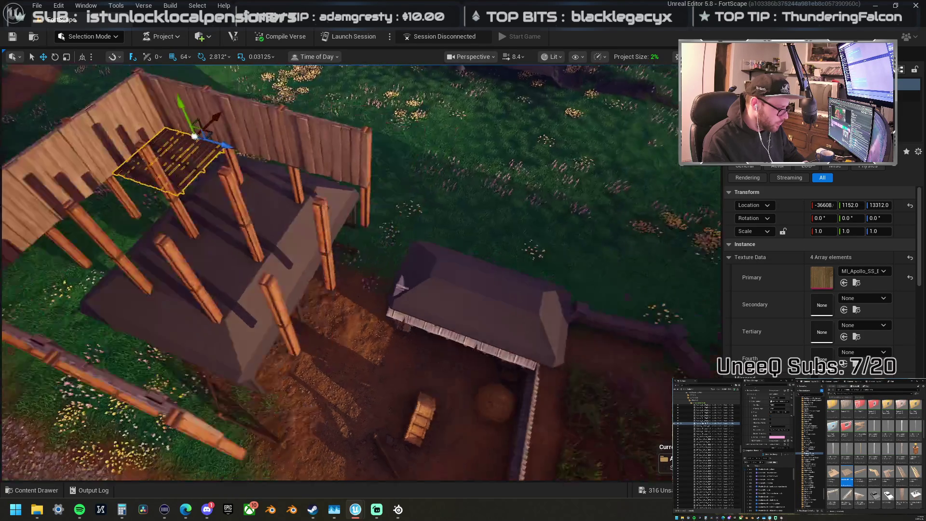
scroll(361, 270, "up", 8)
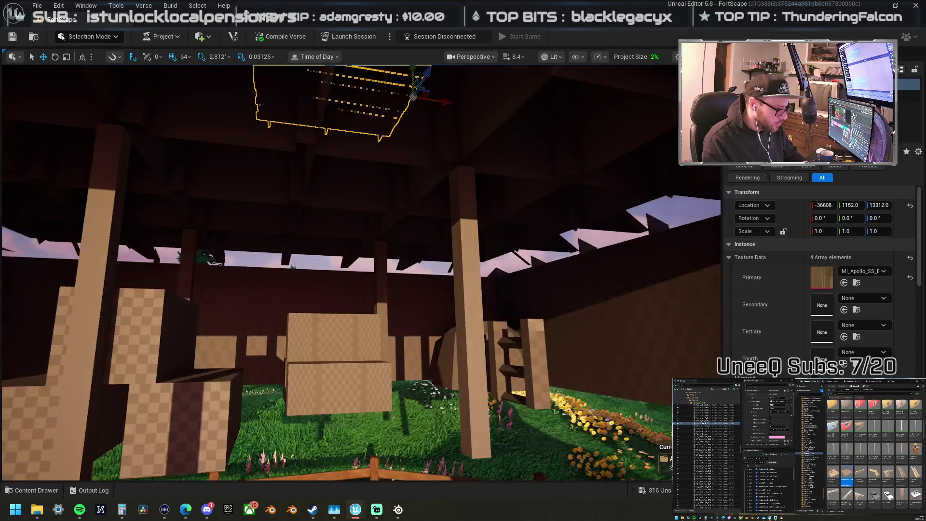
scroll(362, 270, "up", 10)
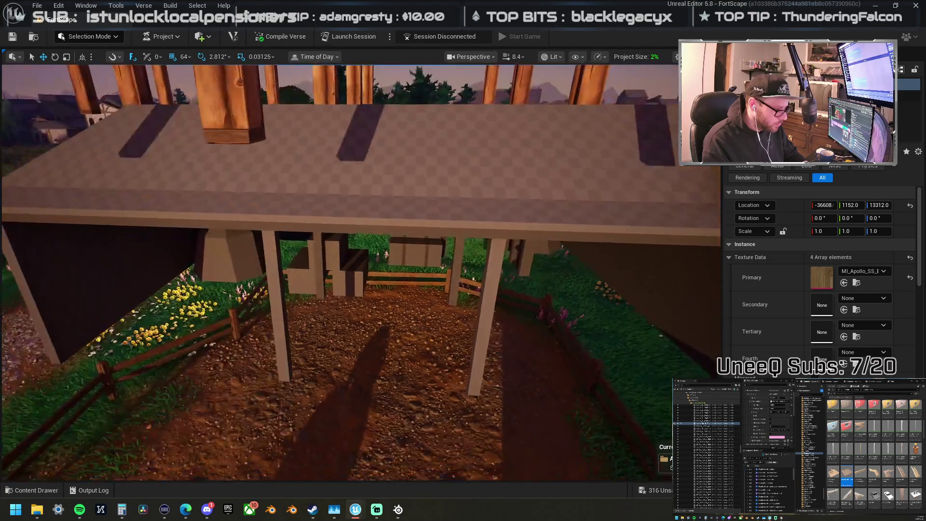
scroll(362, 270, "up", 10)
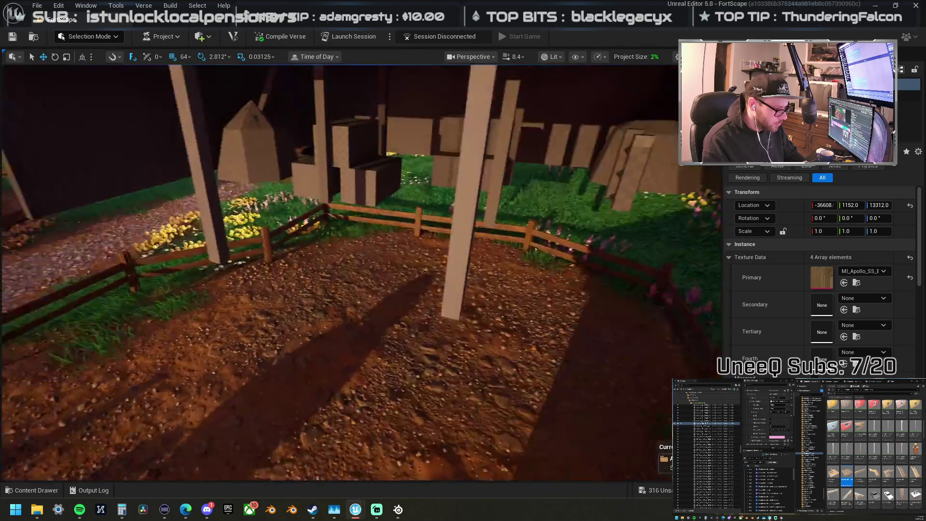
key("f")
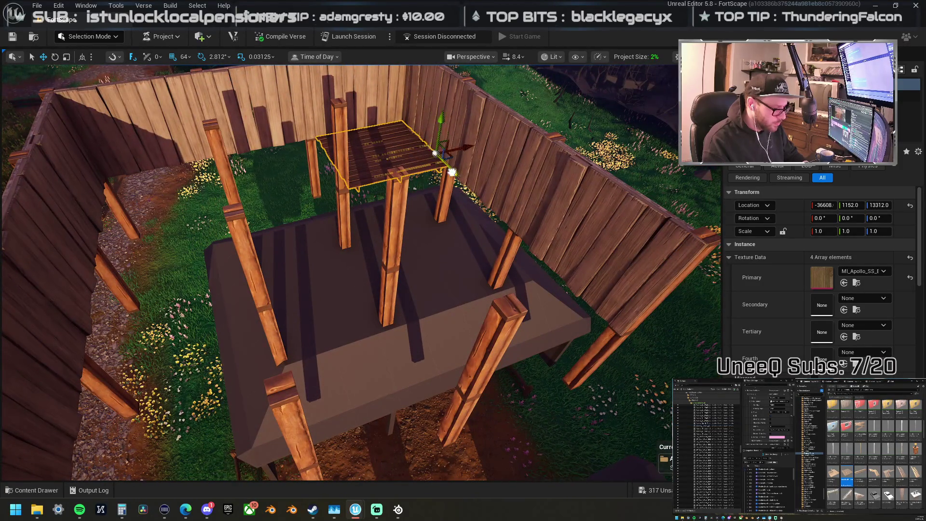
Step: Duplicate a plank platform to the left and delete one, leaving a gap
left_click(398, 156, "ctrl")
mouse_move(454, 135)
left_mouse_down()
mouse_move(360, 155)
mouse_move(391, 152)
left_mouse_up()
key("Delete")
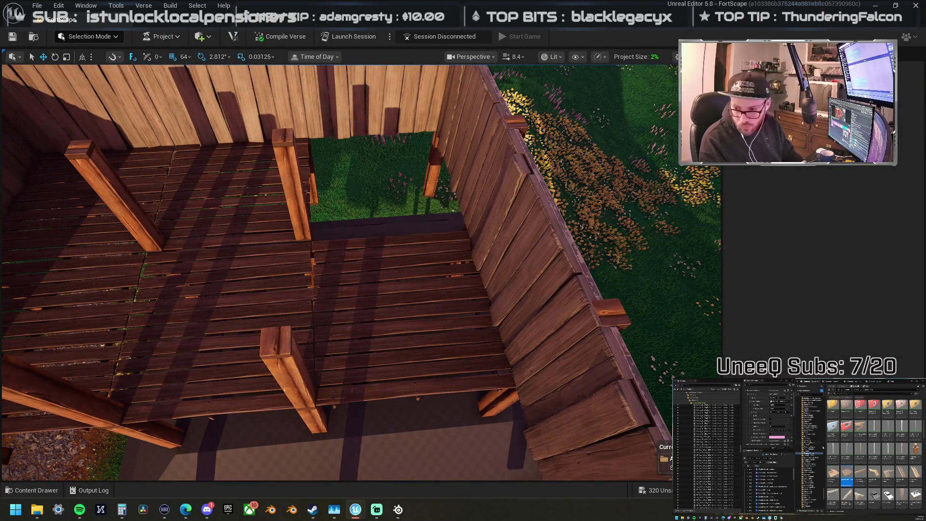
Step: Place the Stair4 staircase and fit it into the floor gap
mouse_move(925, 256)
left_mouse_down()
mouse_move(829, 253)
mouse_move(313, 190)
mouse_move(301, 201)
left_mouse_up()
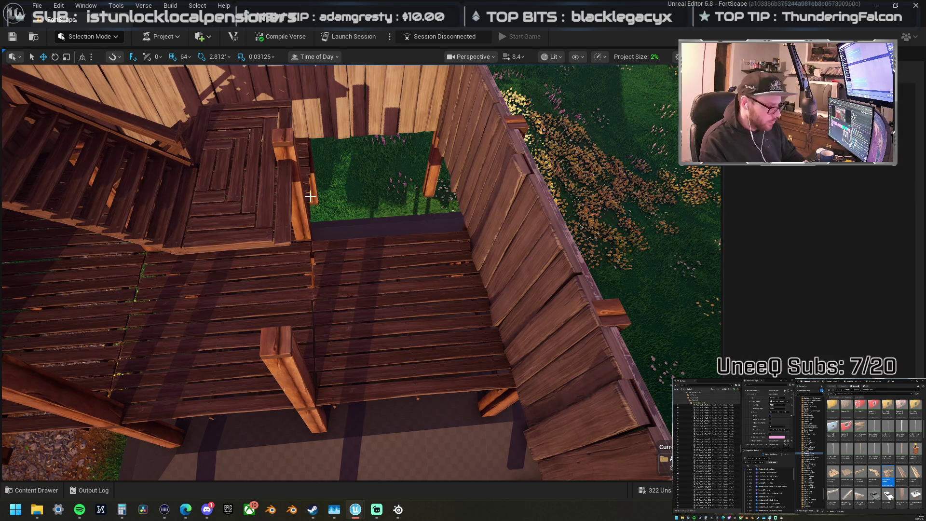
left_click_drag(328, 320, 429, 219)
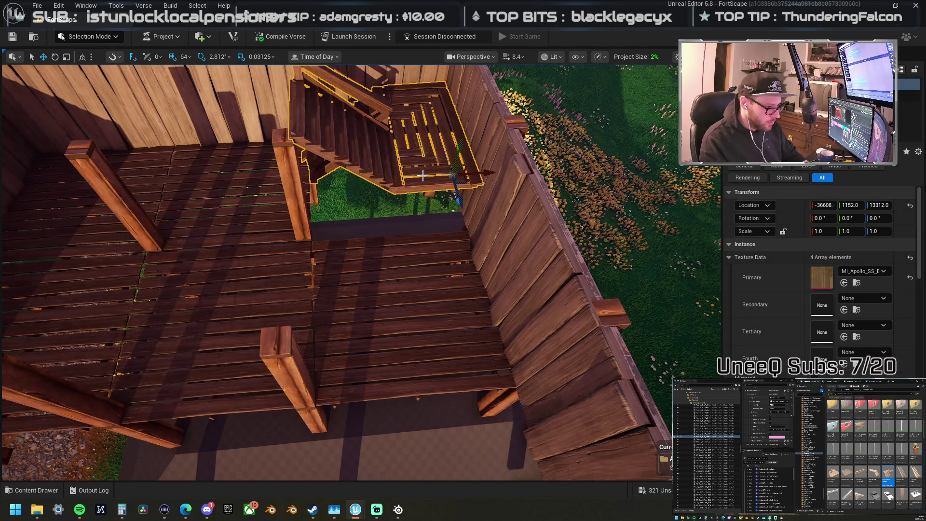
left_click_drag(460, 164, 461, 210)
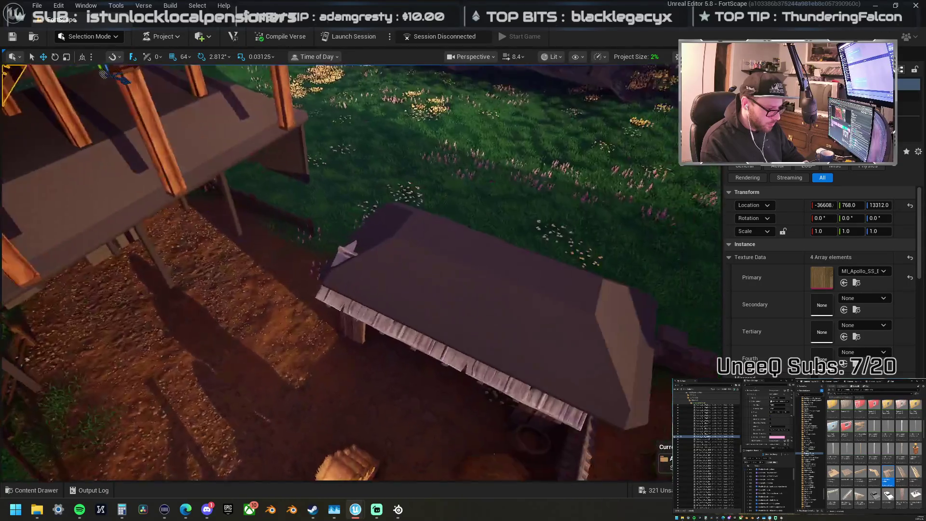
Step: Move the small roof-edge piece onto the grass and scale it to 0.5, 0.5, 1
left_click(347, 289)
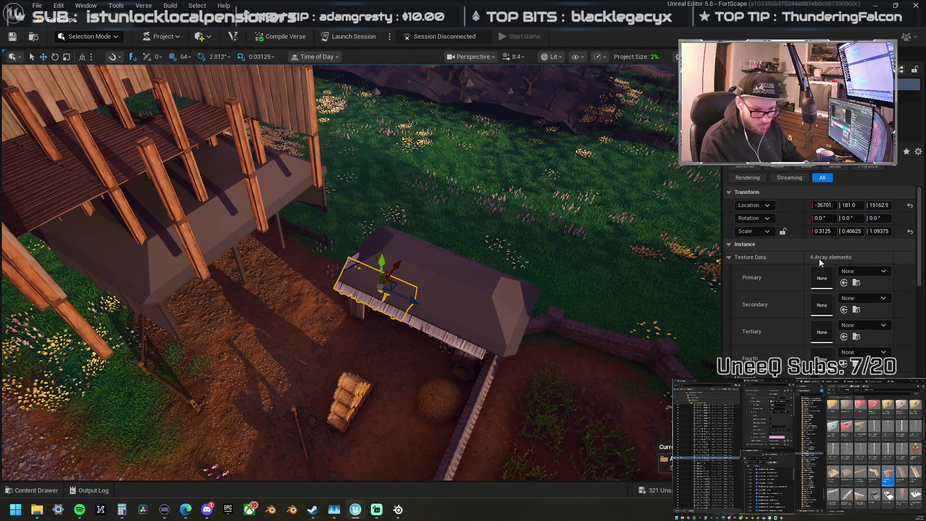
left_click_drag(380, 261, 440, 68)
left_click(909, 233)
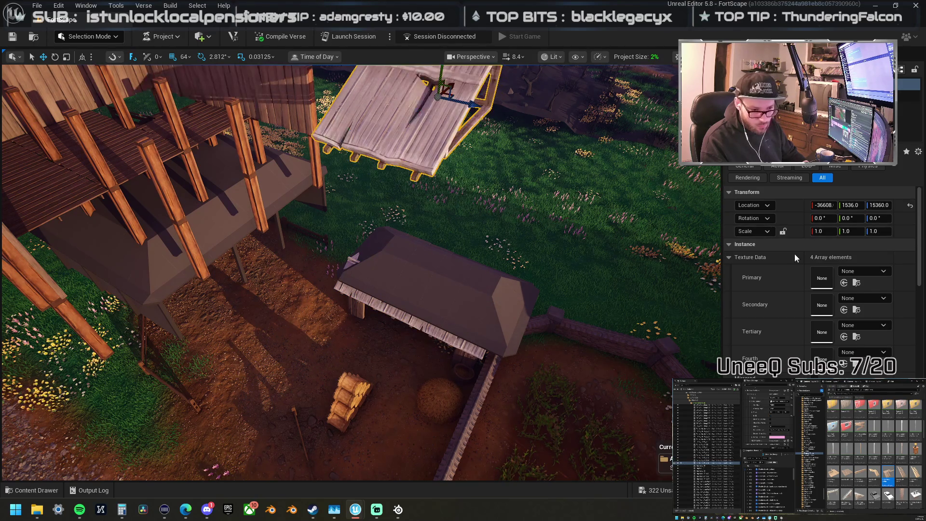
type("0.5")
key("Tab")
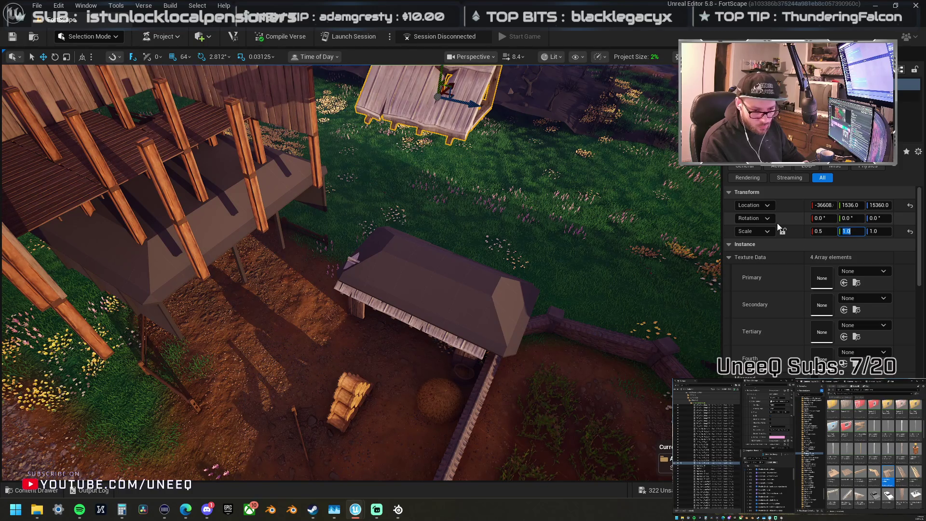
type("0.5")
key("Return")
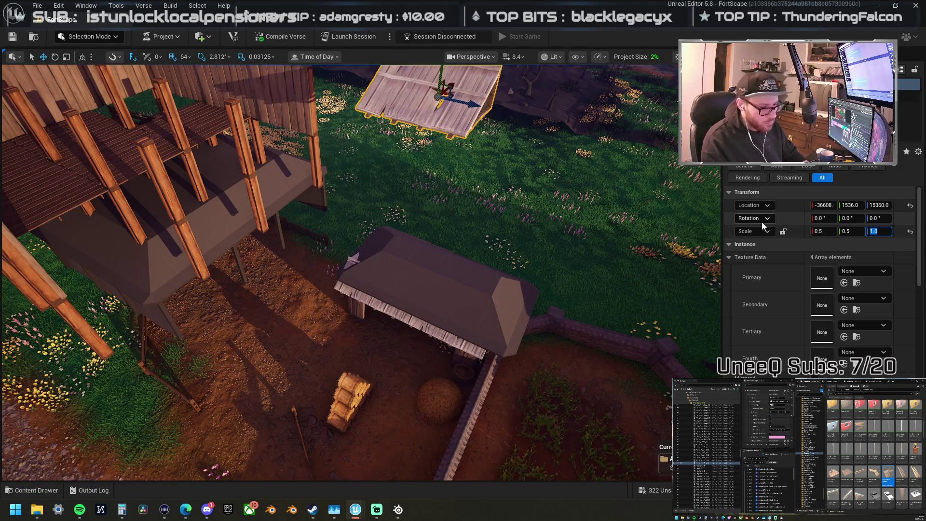
type("0.5")
key("Return")
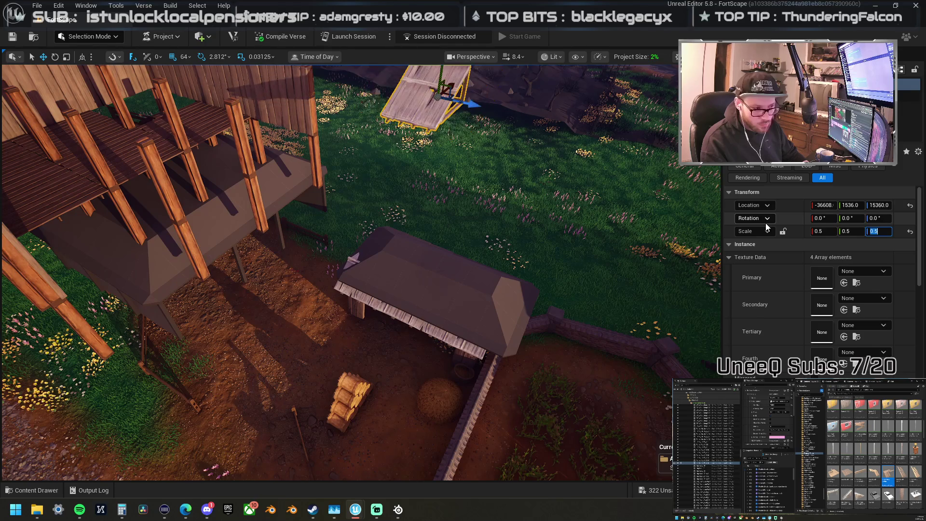
type("1")
key("Return")
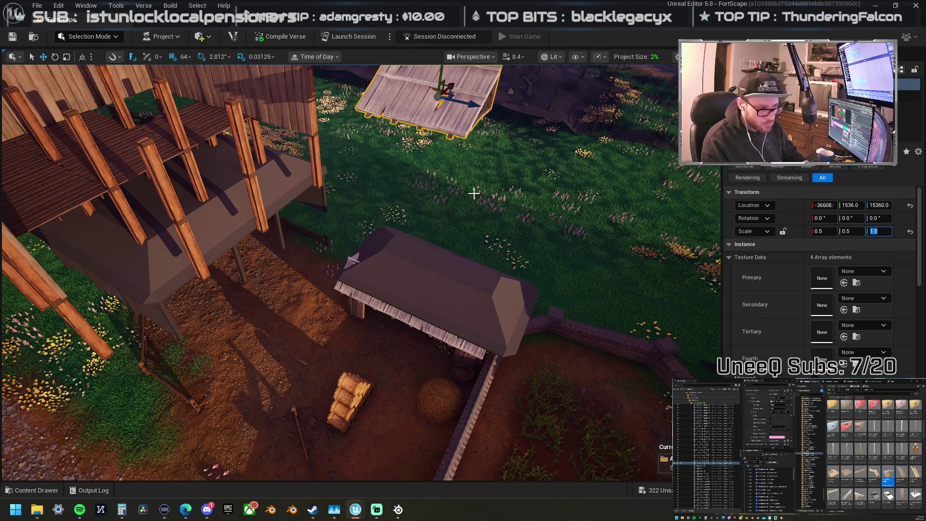
Step: Raise the roof piece onto the barn and Alt-drag a copy of the truss alongside
key("f")
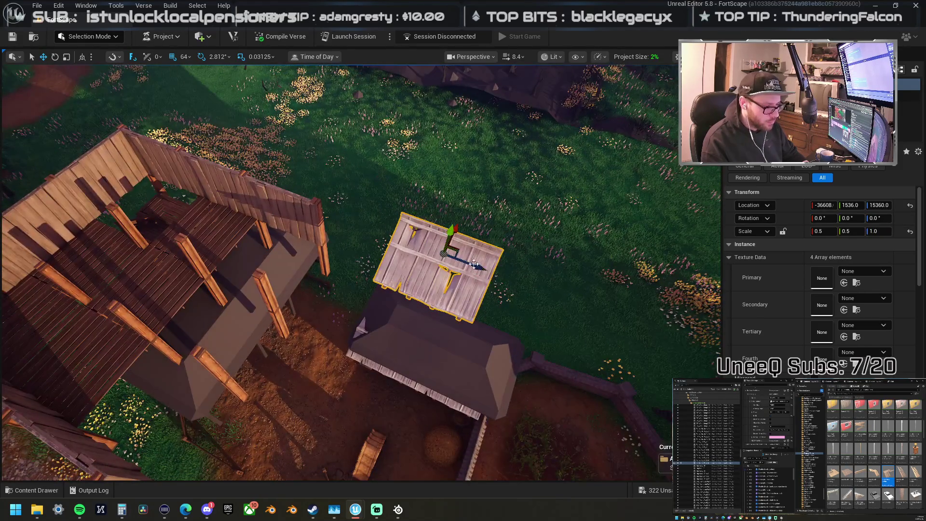
mouse_move(474, 264)
left_mouse_down()
mouse_move(310, 210)
mouse_move(318, 214)
mouse_move(323, 202)
left_mouse_up()
key("e")
key("w")
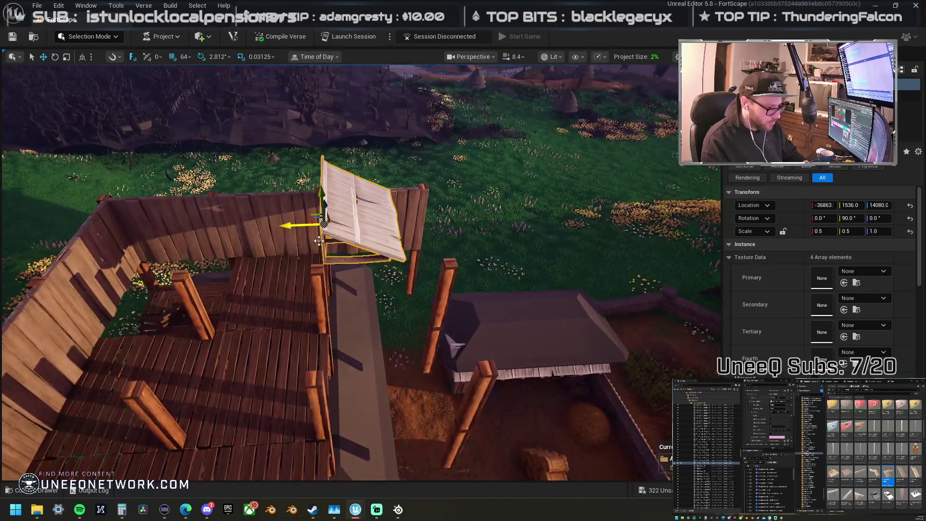
left_click_drag(282, 230, 381, 222)
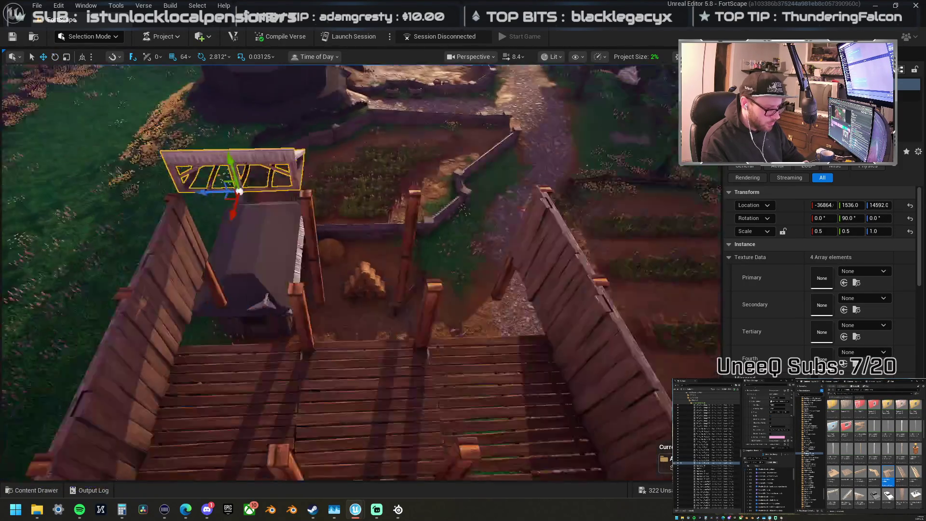
left_click_drag(231, 180, 484, 176, "alt")
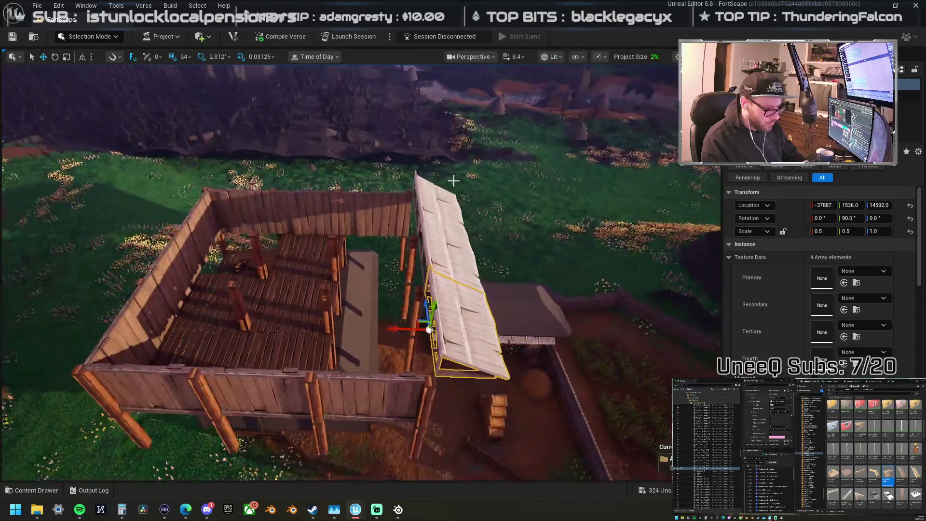
Step: Place a second roof piece from the Content Browser and position it along the barn
left_click(432, 215)
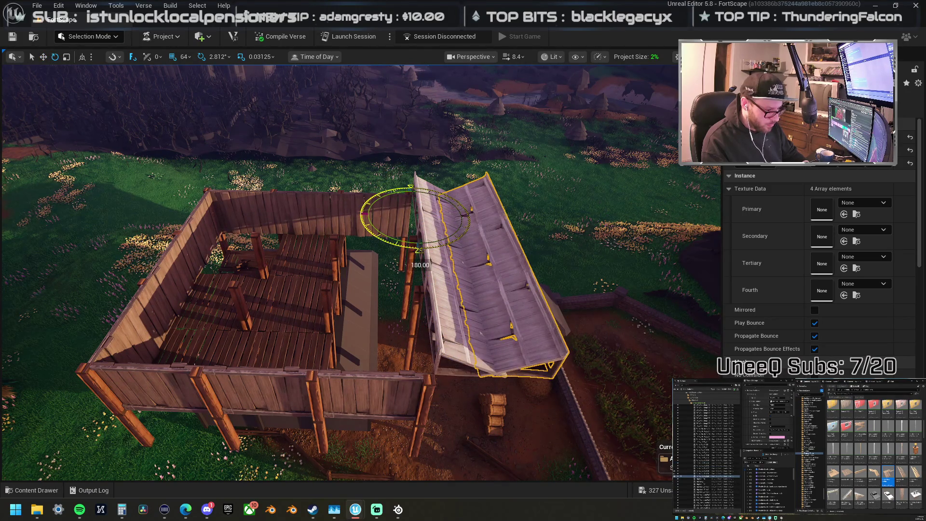
left_click_drag(524, 217, 385, 223, "alt")
mouse_move(298, 251)
left_mouse_down("alt")
mouse_move(270, 224)
mouse_move(178, 221)
mouse_move(485, 249)
left_mouse_up("alt")
left_click(501, 303)
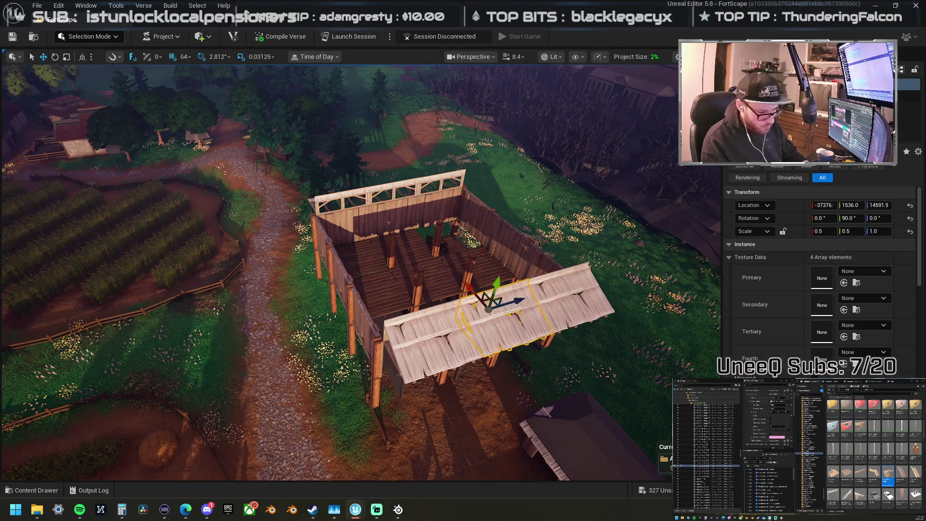
right_click(529, 307)
left_click(616, 212)
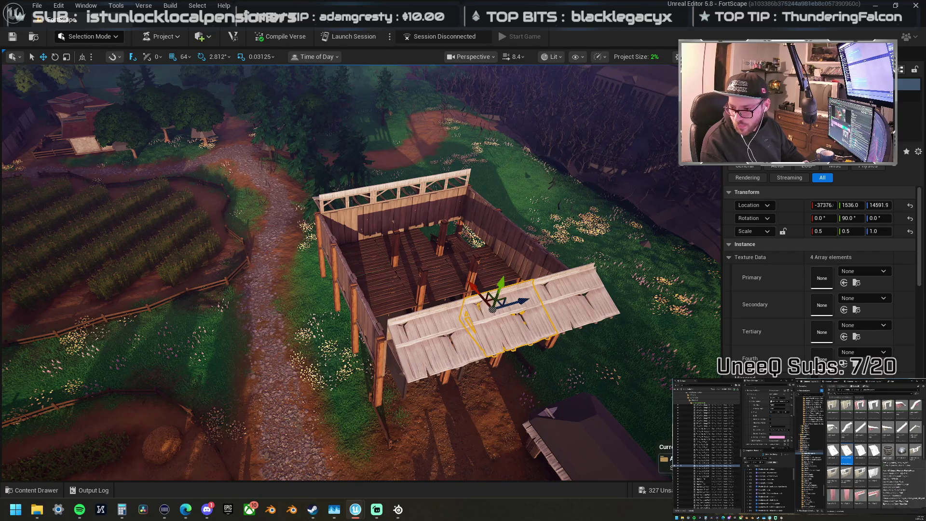
mouse_move(874, 451)
left_mouse_down()
mouse_move(304, 314)
mouse_move(369, 268)
mouse_move(393, 230)
left_mouse_up()
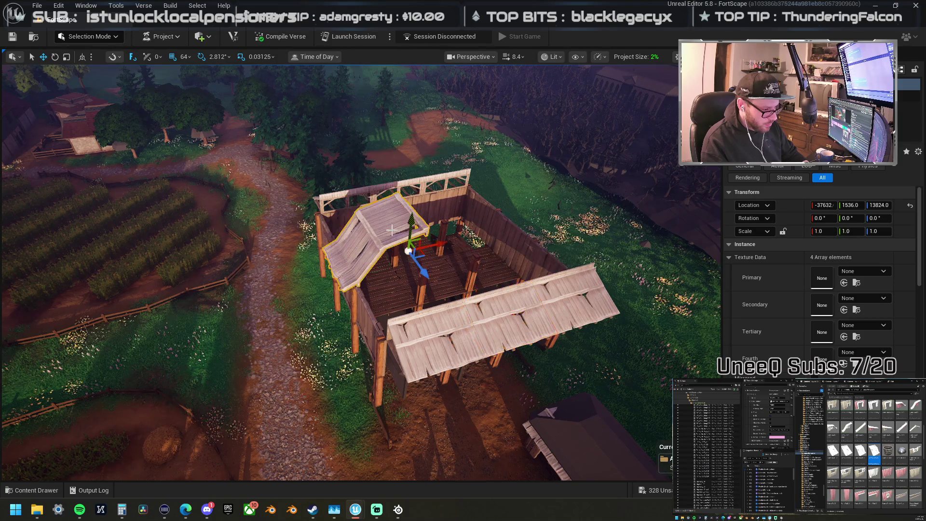
left_click_drag(423, 273, 415, 251)
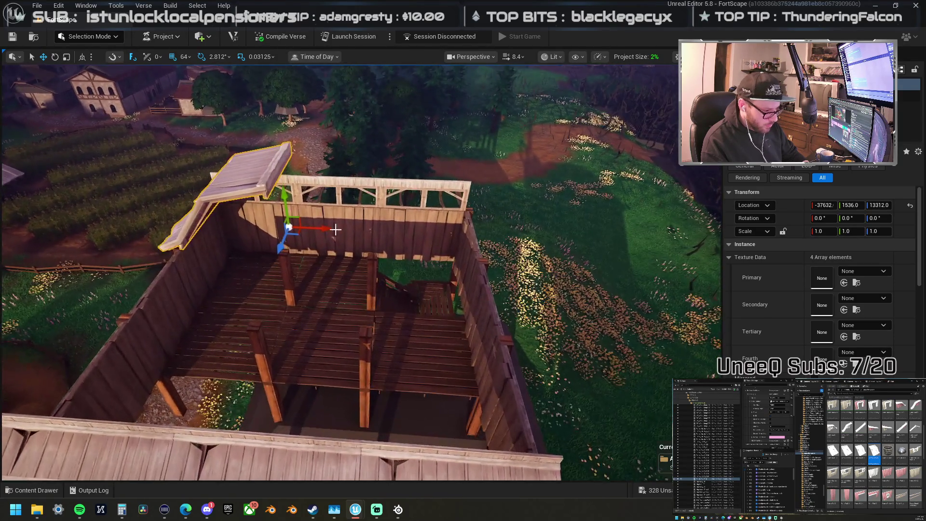
mouse_move(301, 234)
left_mouse_down()
mouse_move(461, 254)
mouse_move(540, 302)
mouse_move(472, 258)
left_mouse_up()
key("e")
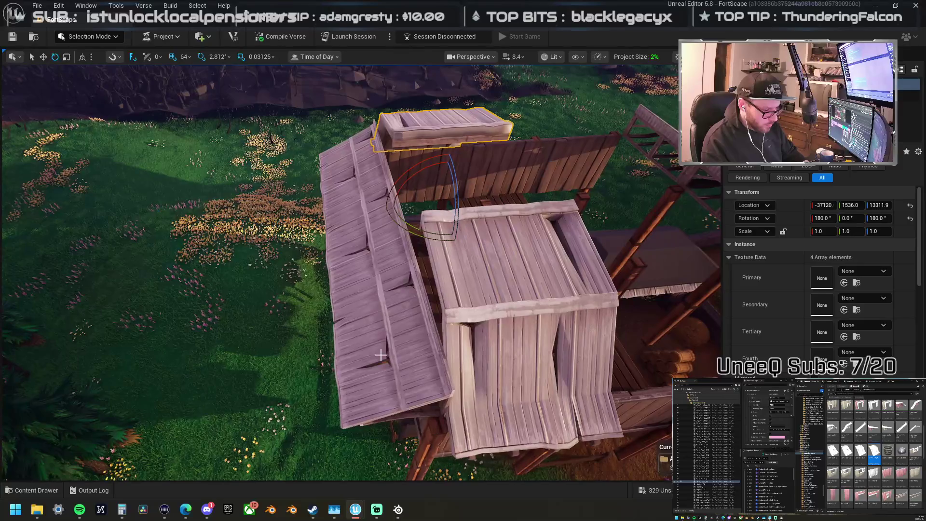
Step: Delete the extra long left roof piece and look over the remaining roof
left_click(337, 241)
key("f")
left_click_drag(361, 270, 328, 255)
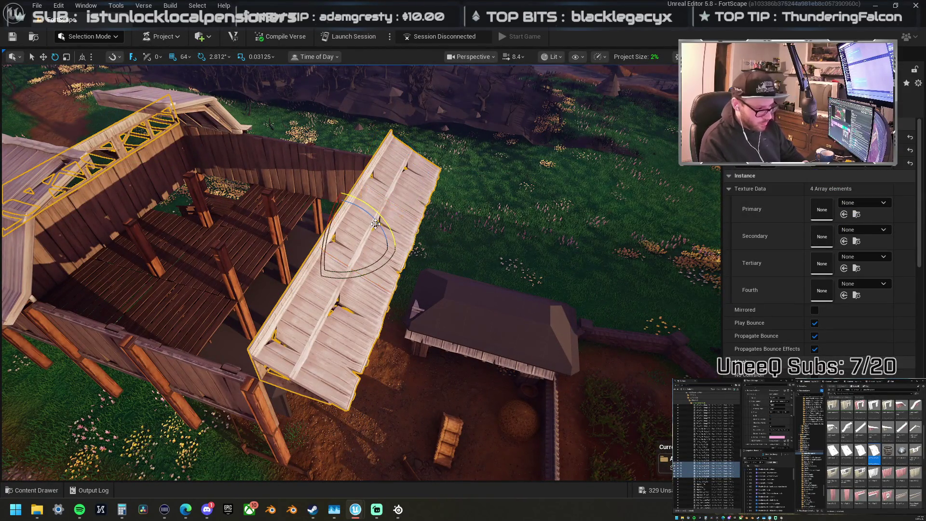
key("Delete")
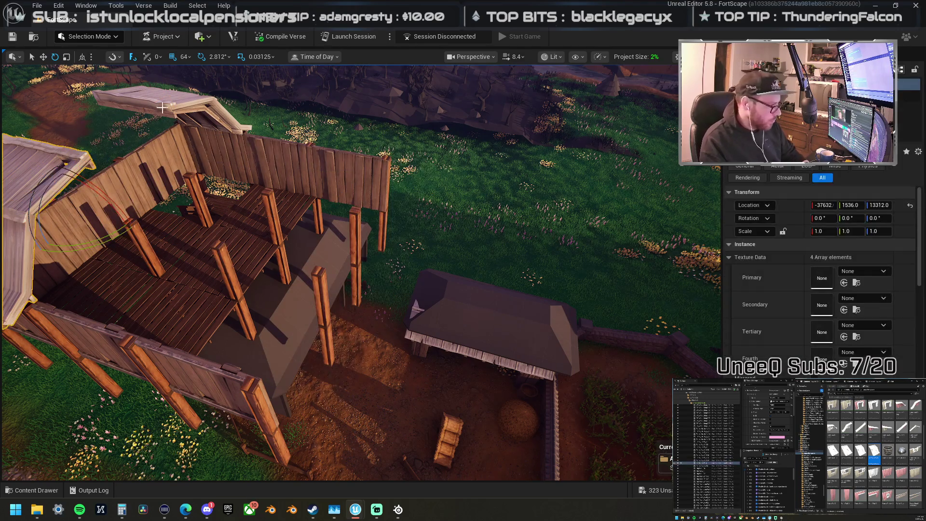
left_click_drag(254, 213, 270, 217)
key("w")
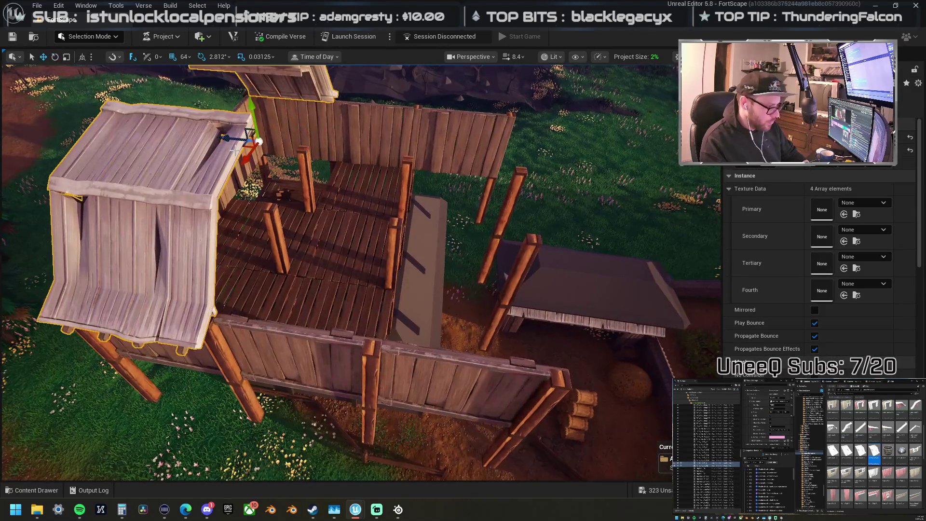
mouse_move(228, 139)
left_mouse_down()
mouse_move(320, 144)
mouse_move(198, 104)
mouse_move(184, 140)
mouse_move(310, 140)
mouse_move(410, 227)
mouse_move(385, 256)
mouse_move(392, 207)
mouse_move(343, 165)
left_mouse_up()
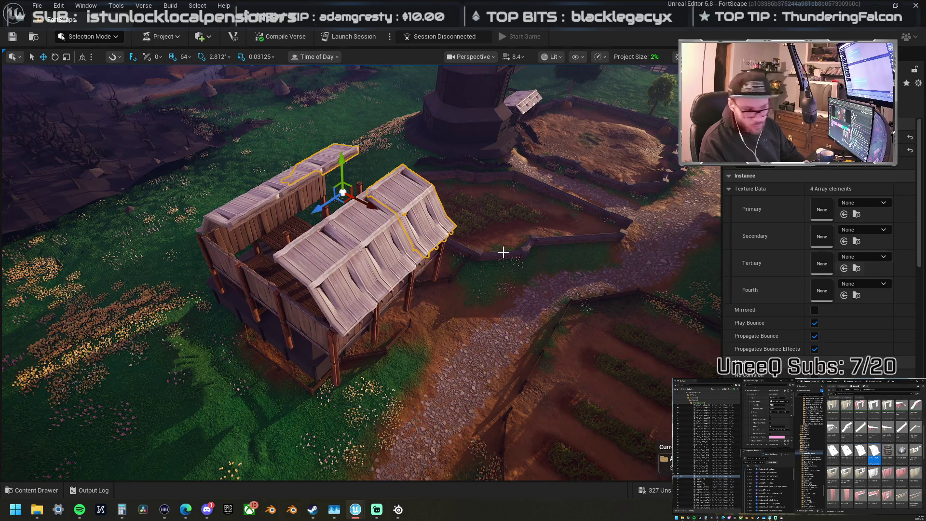
left_click_drag(516, 252, 374, 266)
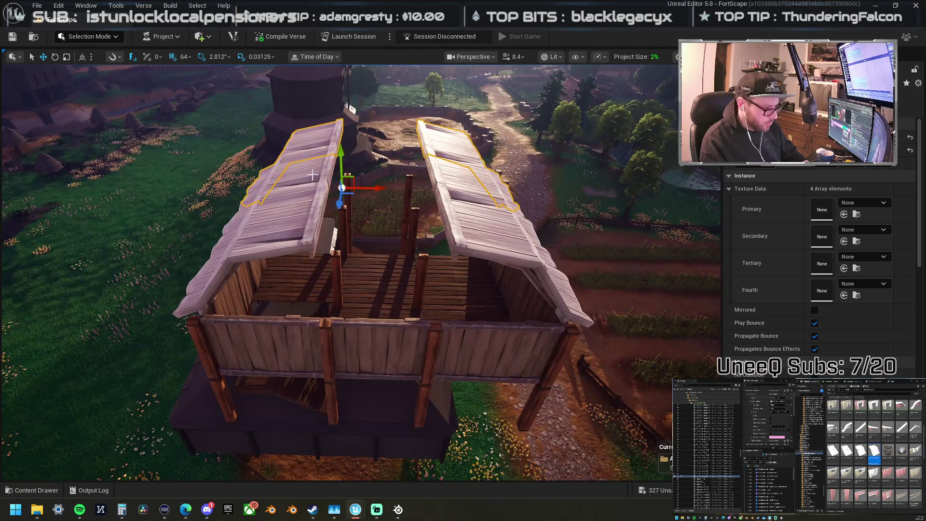
Step: Scale both roof halves to 1.5 in X and Y and tilt them flatter
left_click(270, 241, "ctrl")
left_click(511, 251, "ctrl")
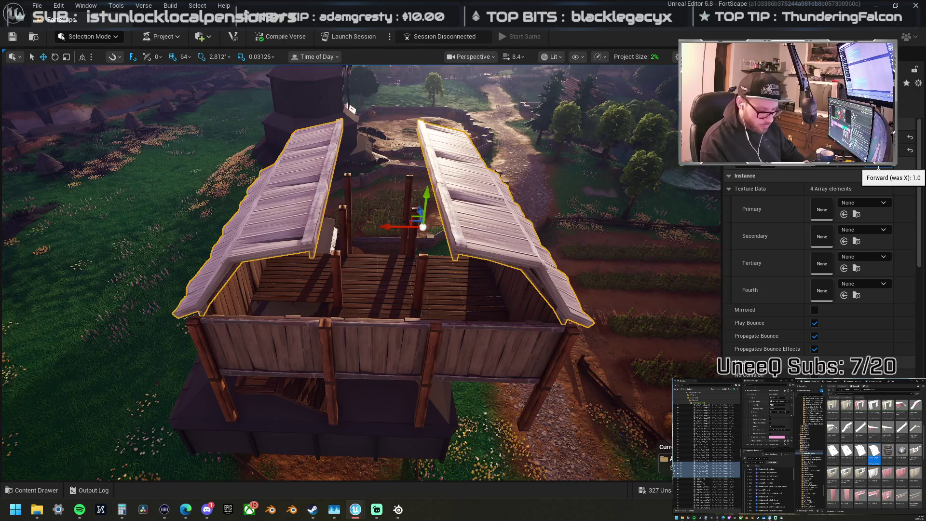
type("1.5")
key("Return")
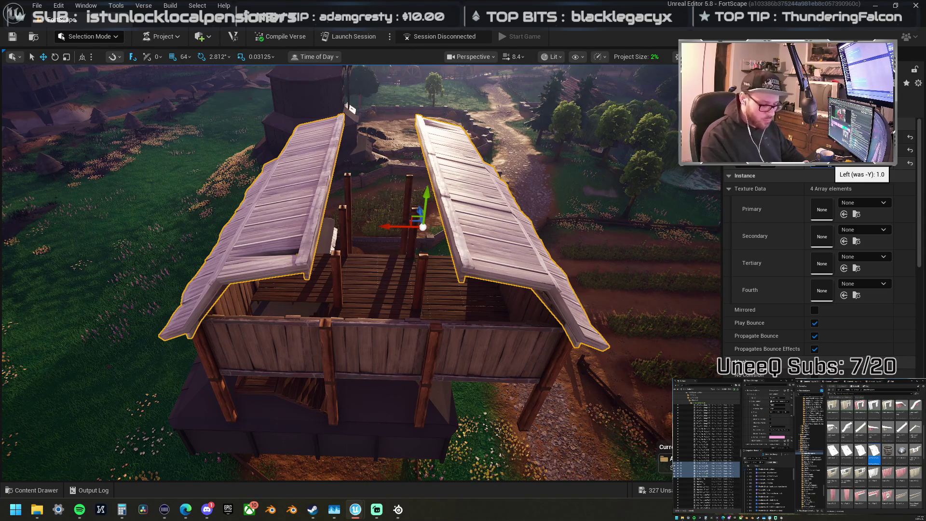
type("1.5")
key("Return")
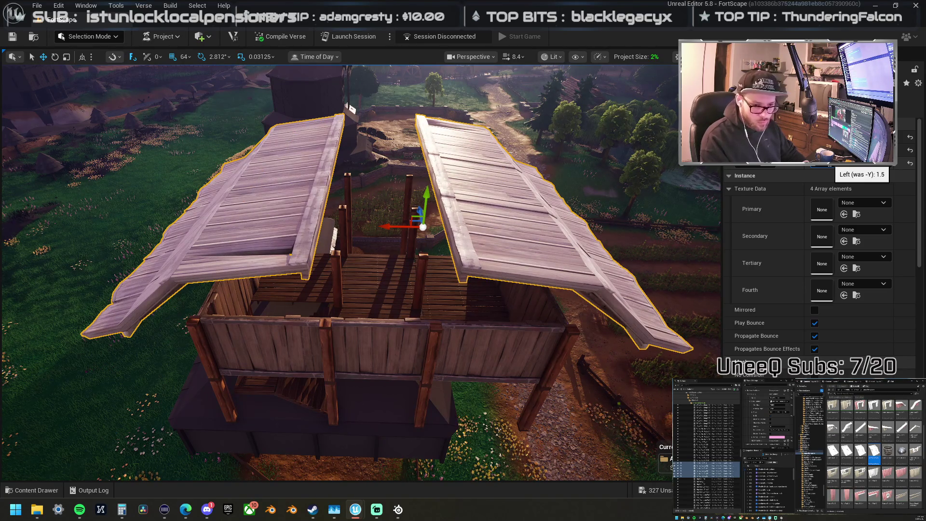
left_click_drag(849, 166, 831, 166)
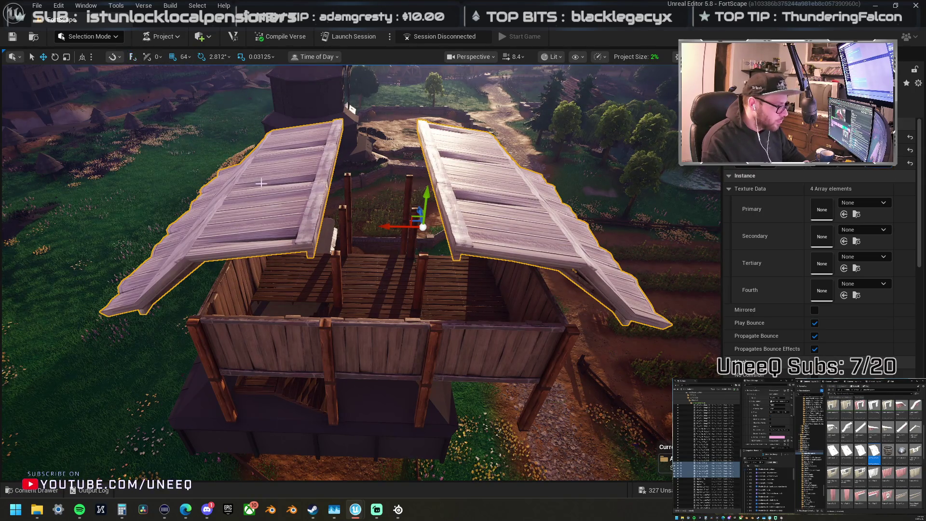
Step: Slide each roof half until they meet at the ridge, then place a front roof cap piece
left_click(287, 234, "ctrl")
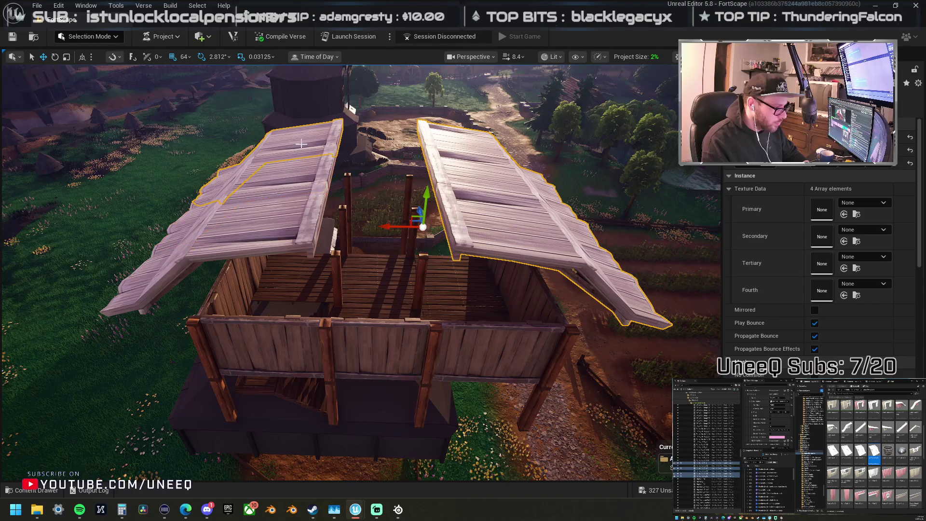
left_click_drag(388, 224, 348, 216)
left_click(333, 214)
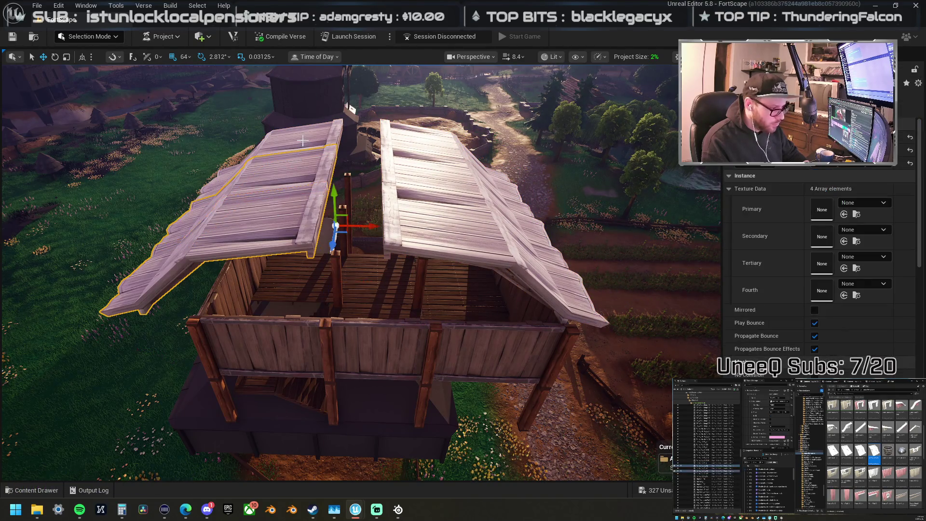
left_click_drag(378, 188, 414, 188)
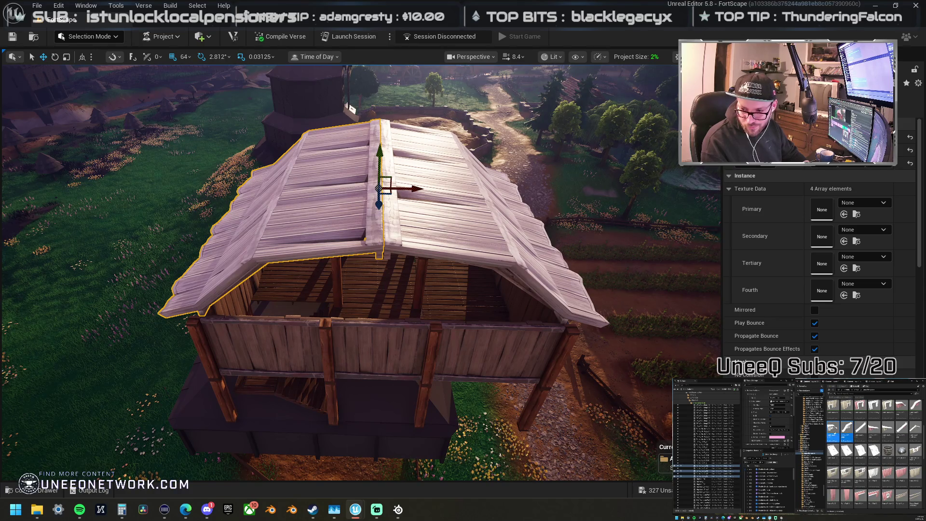
mouse_move(422, 456)
left_mouse_down()
mouse_move(401, 374)
mouse_move(425, 341)
left_mouse_up()
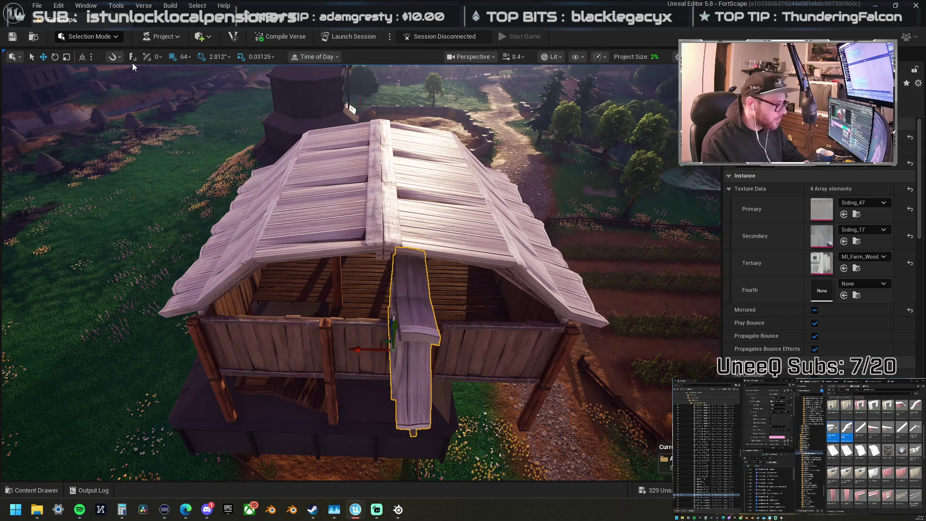
Step: Set a dormer wall piece on the gable with a mirrored copy to its right
mouse_move(394, 328)
left_mouse_down()
mouse_move(350, 294)
mouse_move(268, 321)
mouse_move(222, 319)
left_mouse_up()
left_click(274, 288)
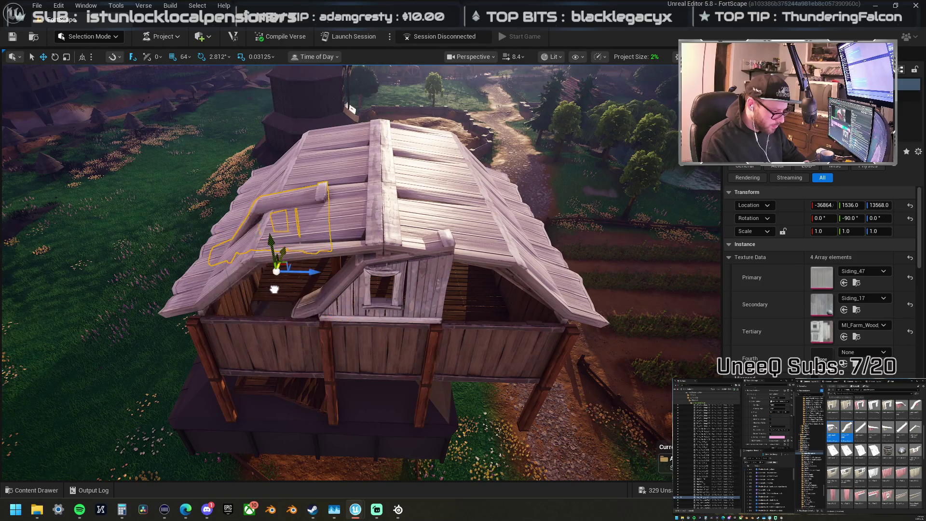
left_click_drag(273, 289, 245, 366)
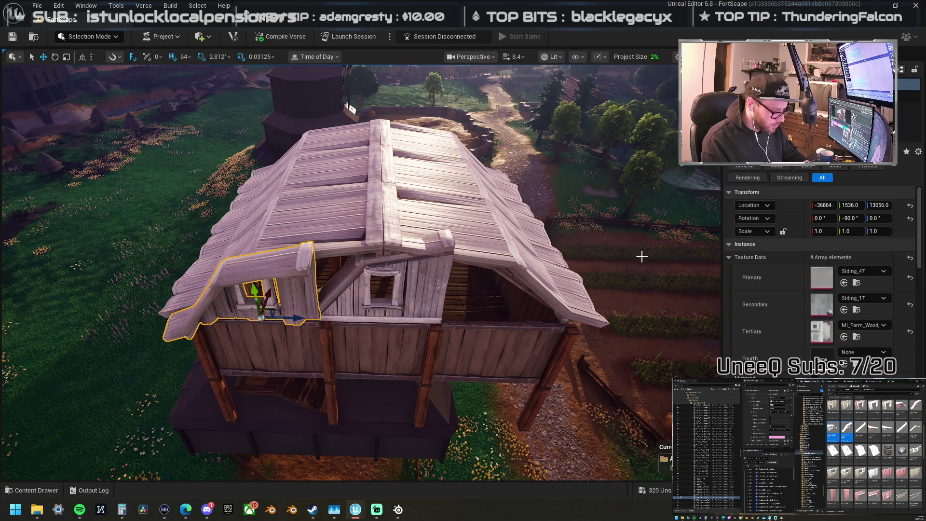
left_click_drag(467, 299, 467, 294)
left_click_drag(289, 315, 385, 320)
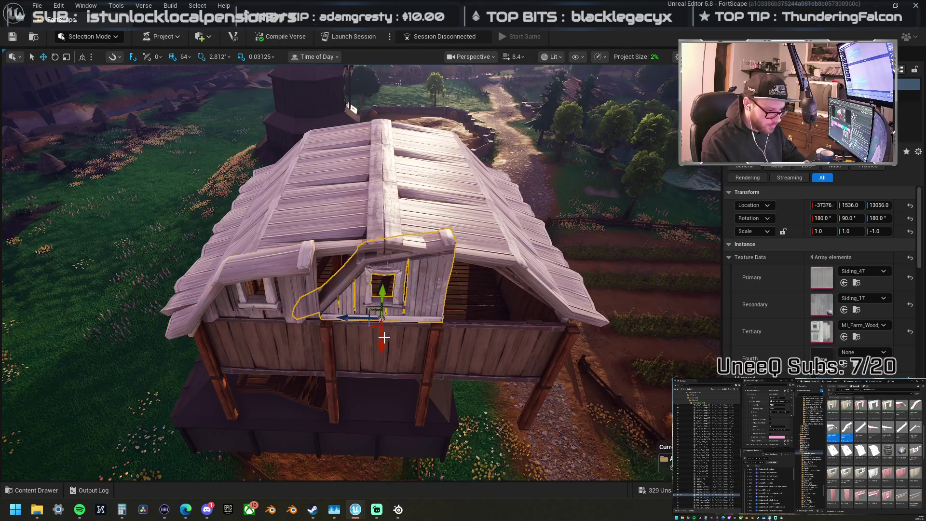
Step: Keep the roof-arch piece at its original scale, slide it along the gable and flip it
left_click(294, 302)
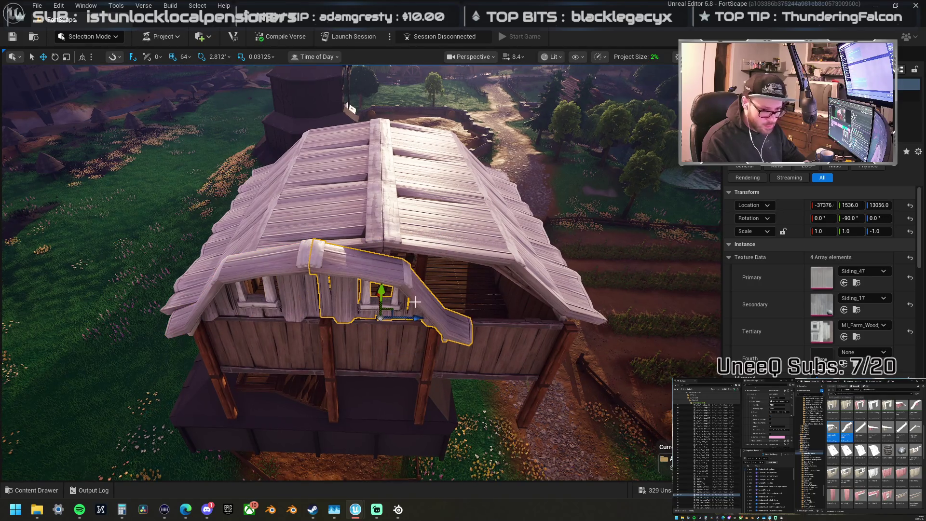
scroll(833, 168, "down", 3)
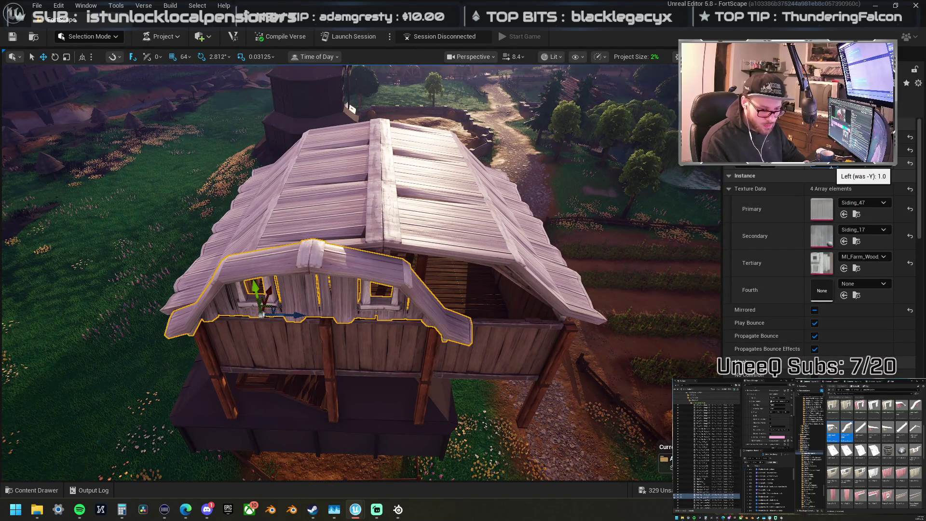
left_click_drag(830, 166, 831, 167)
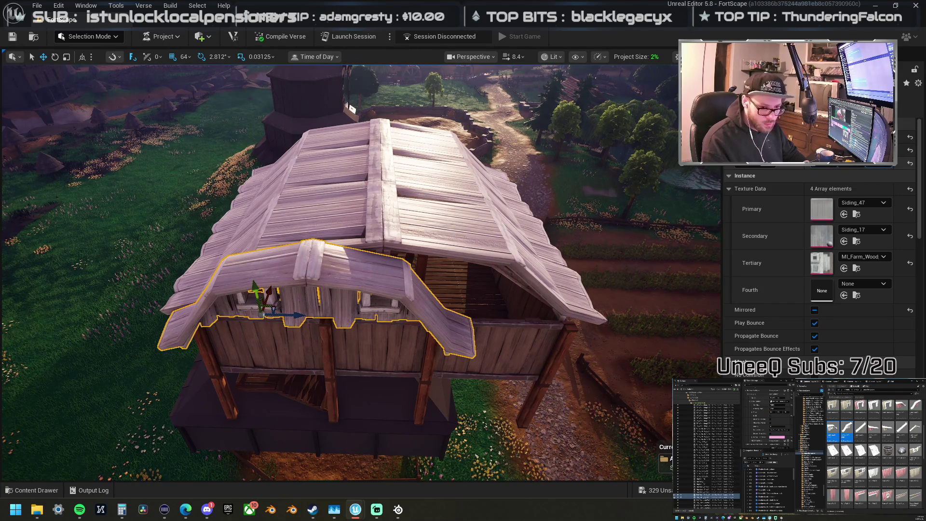
left_click_drag(830, 166, 839, 167)
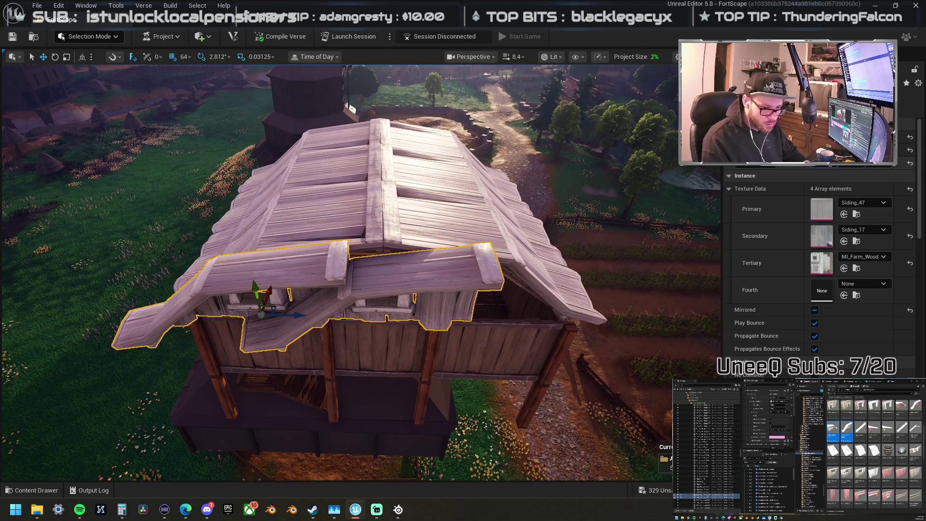
key("ctrl+z")
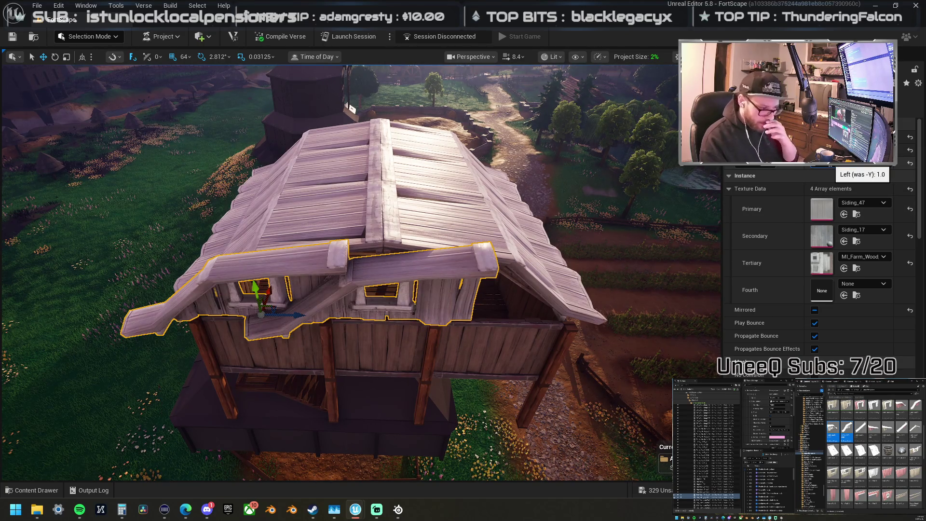
key("ctrl+z")
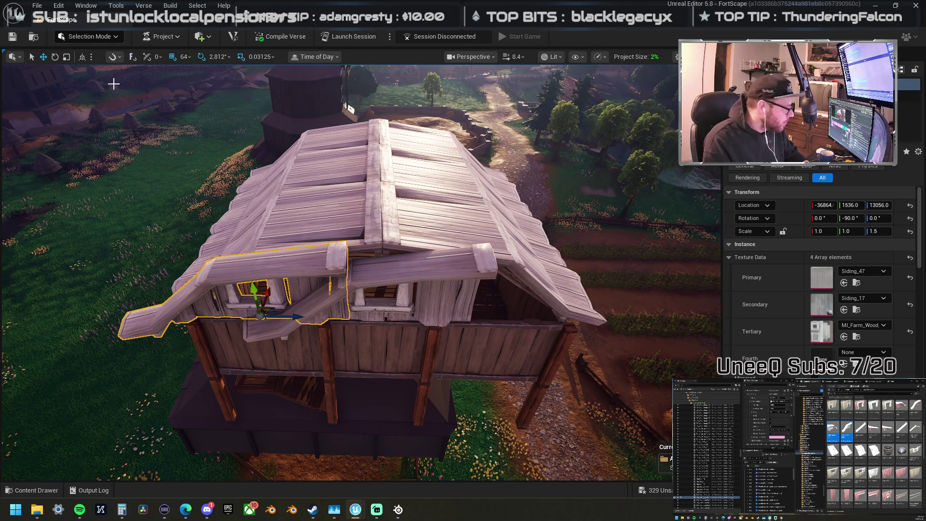
left_click_drag(304, 320, 326, 321)
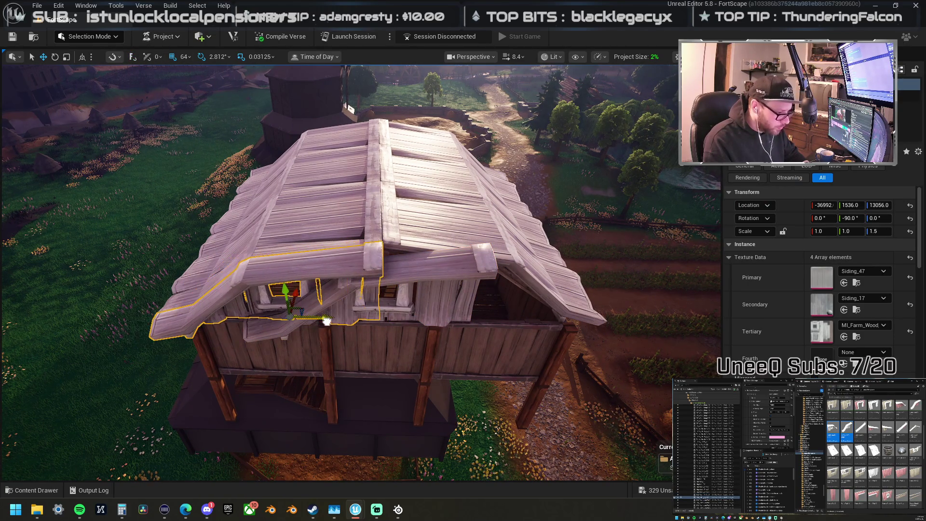
mouse_move(434, 274)
left_mouse_down()
mouse_move(427, 306)
mouse_move(491, 317)
left_mouse_up()
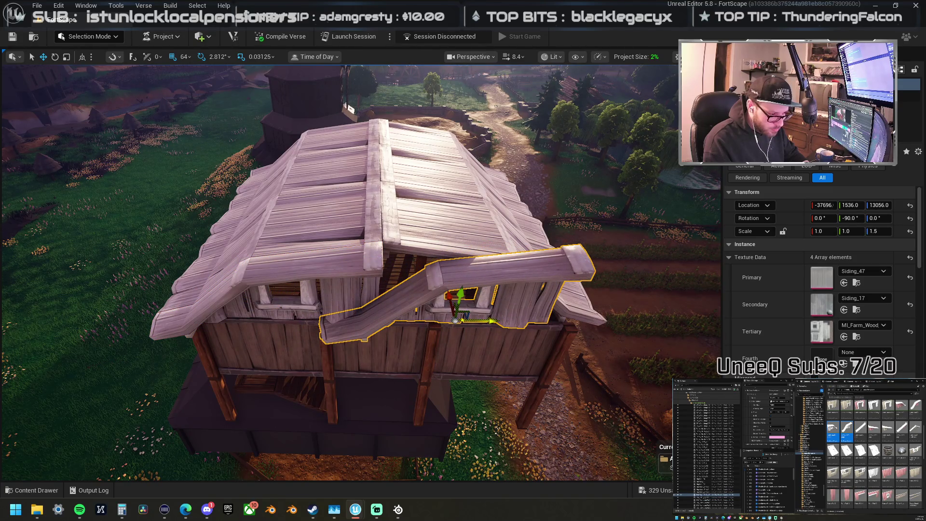
key("m")
left_click_drag(496, 320, 509, 320)
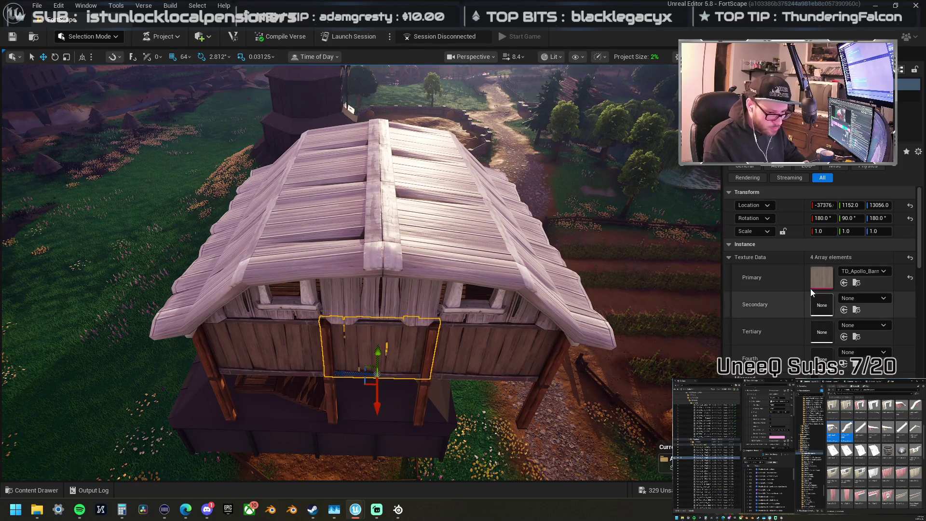
Step: Texture the front roof piece TD_Apollo_Barn, turn it 180° and lift it onto the ridge
left_click(340, 292)
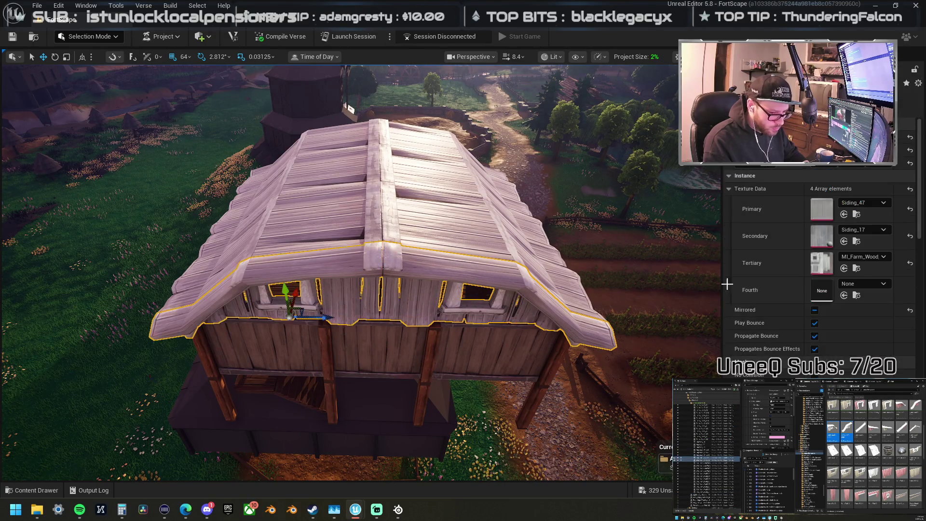
left_click(798, 207, "shift")
mouse_move(325, 306)
left_mouse_down()
mouse_move(217, 301)
mouse_move(531, 202)
mouse_move(414, 265)
mouse_move(322, 284)
left_mouse_up()
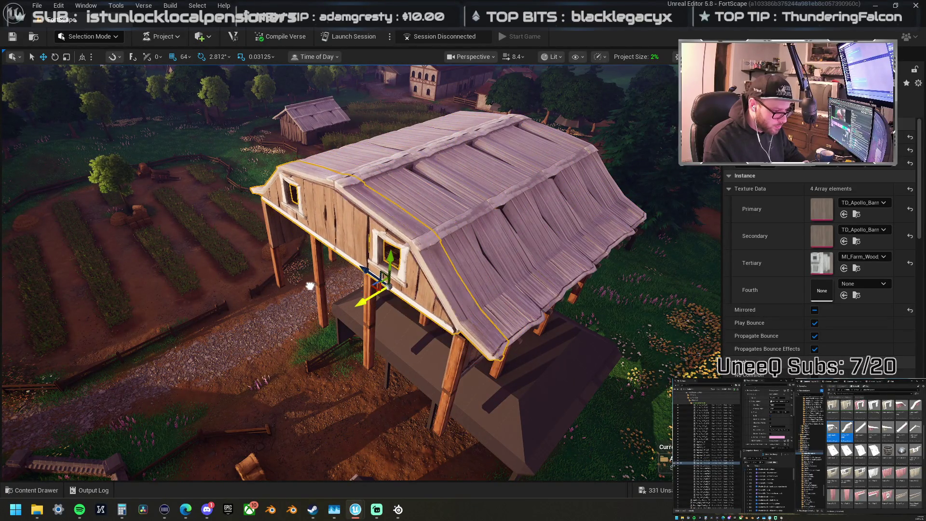
key("e")
left_click_drag(394, 325, 446, 329)
key("w")
mouse_move(352, 369)
left_mouse_down()
mouse_move(291, 237)
mouse_move(284, 249)
mouse_move(294, 221)
mouse_move(289, 256)
mouse_move(289, 221)
mouse_move(299, 241)
mouse_move(380, 306)
left_mouse_up()
left_click(490, 356)
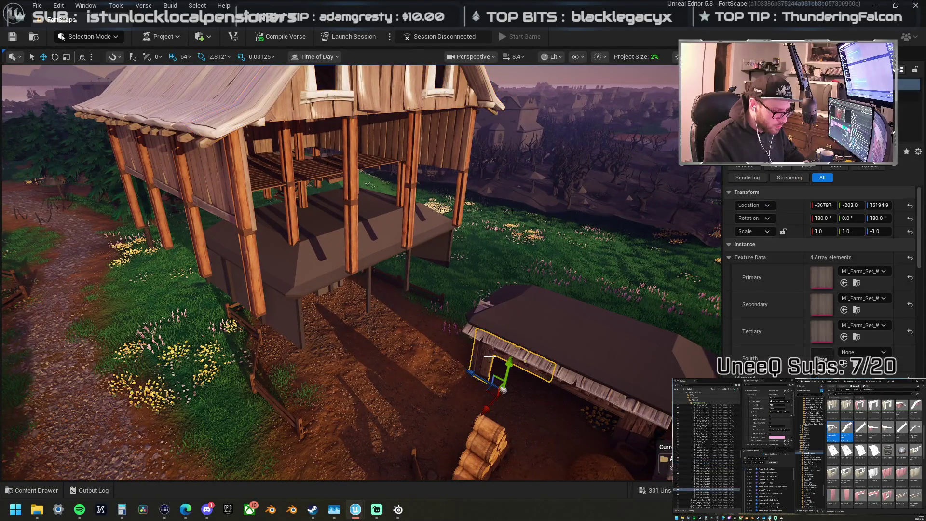
Step: Move the shed wall panel to the barn's front centre and set its Scale Z to -1.5
mouse_move(495, 369)
left_mouse_down()
mouse_move(471, 199)
mouse_move(454, 167)
left_mouse_up()
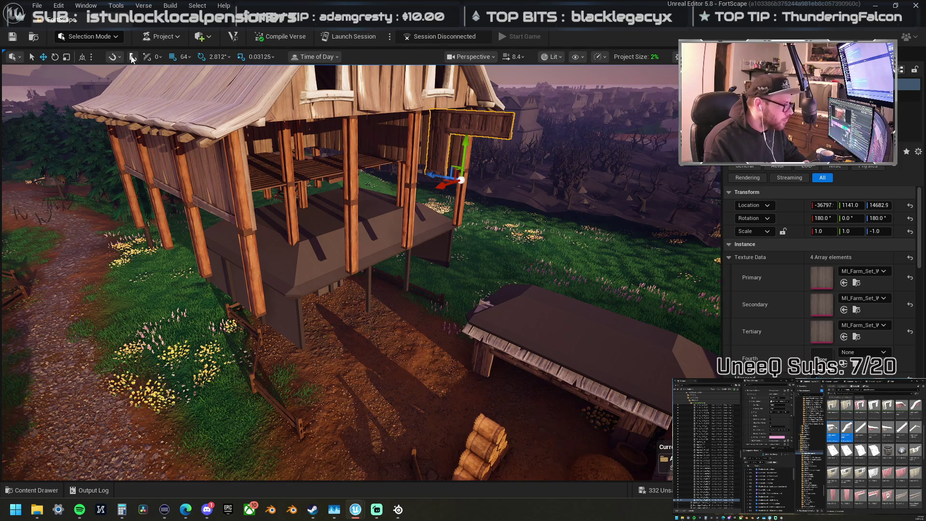
mouse_move(445, 181)
left_mouse_down()
mouse_move(318, 207)
mouse_move(328, 210)
mouse_move(317, 209)
mouse_move(326, 258)
mouse_move(309, 276)
left_mouse_up()
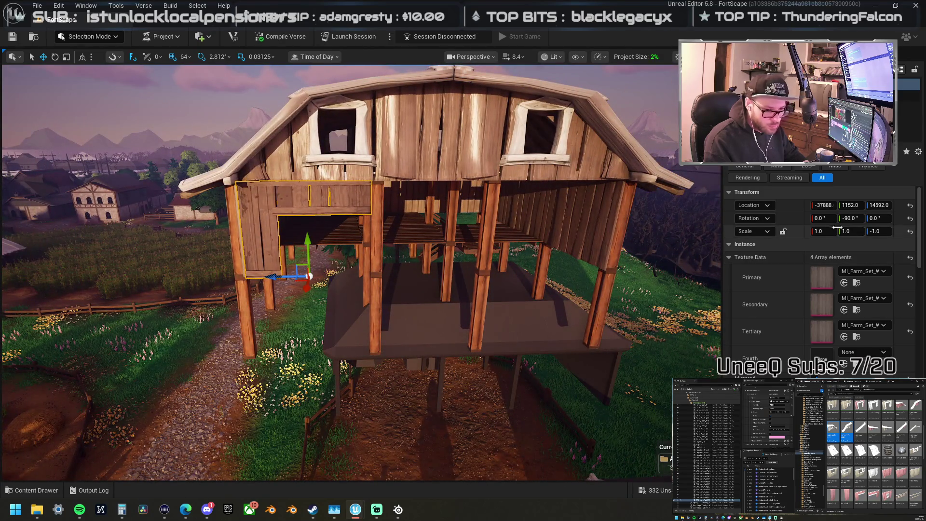
left_click(828, 231)
type(".5")
key("Return")
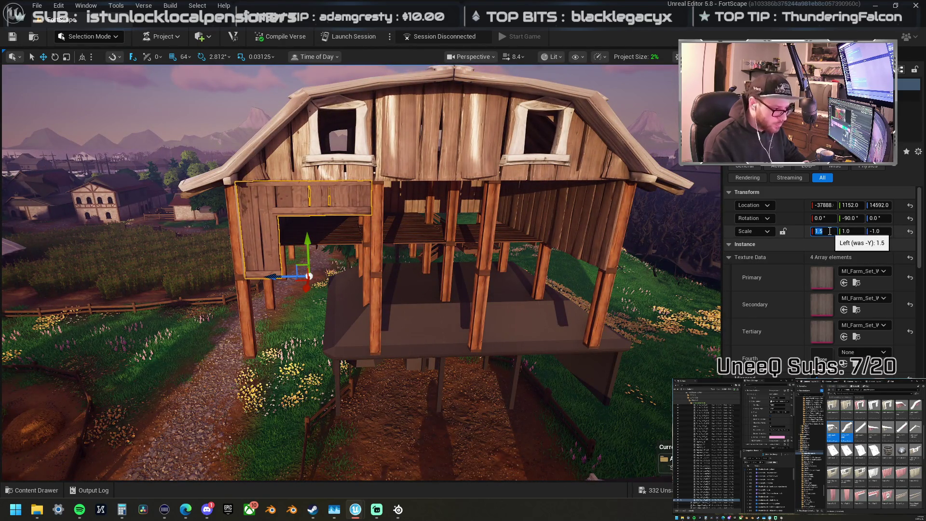
key("ctrl+z")
left_click(882, 232)
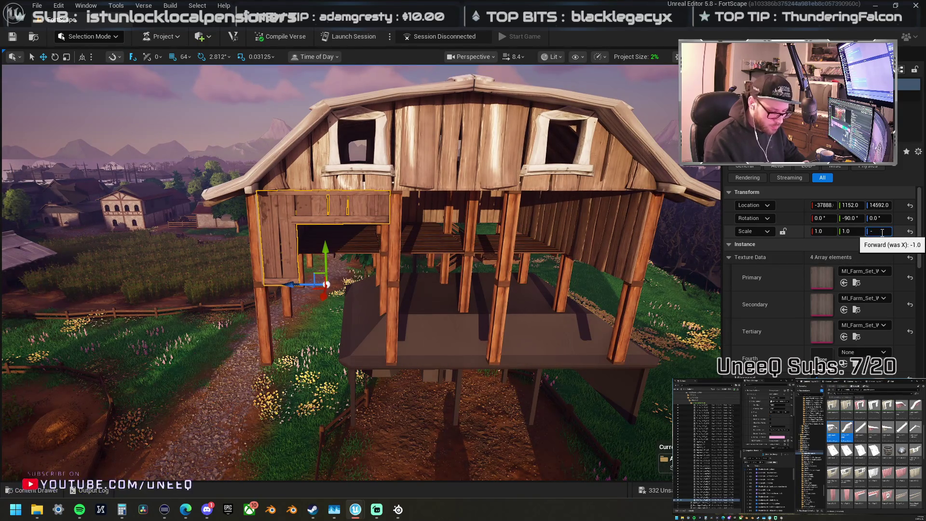
type("-1.5")
key("Return")
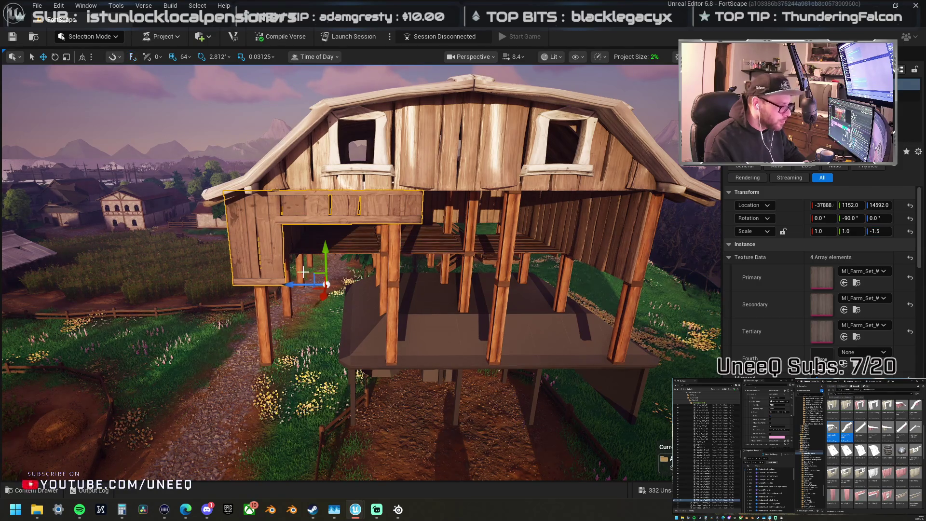
left_click_drag(295, 284, 319, 284)
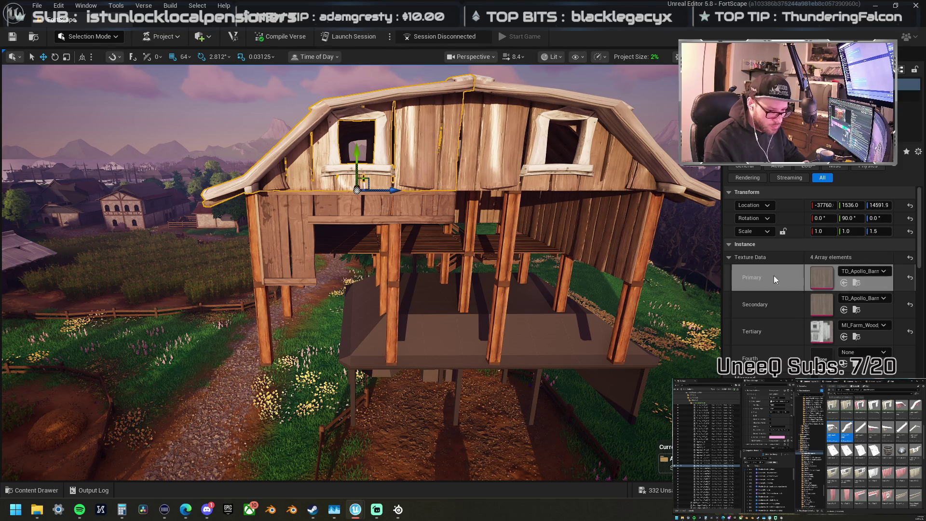
Step: Set both panel texture slots to TD_Apollo_Barn and slide and rotate it along the loft front
left_click(844, 283)
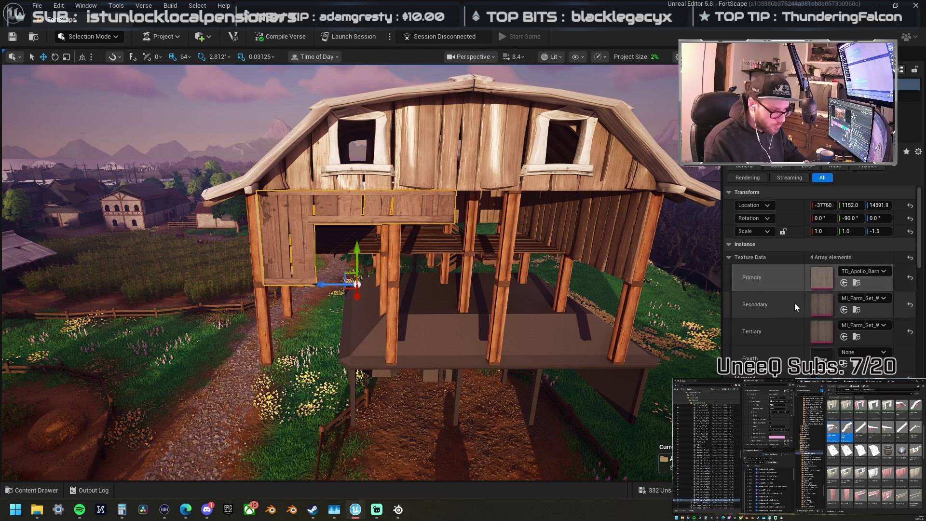
left_click(843, 310)
left_click_drag(318, 287, 514, 293)
key("f")
key("e")
mouse_move(367, 309)
left_mouse_down()
mouse_move(428, 318)
mouse_move(289, 309)
left_mouse_up()
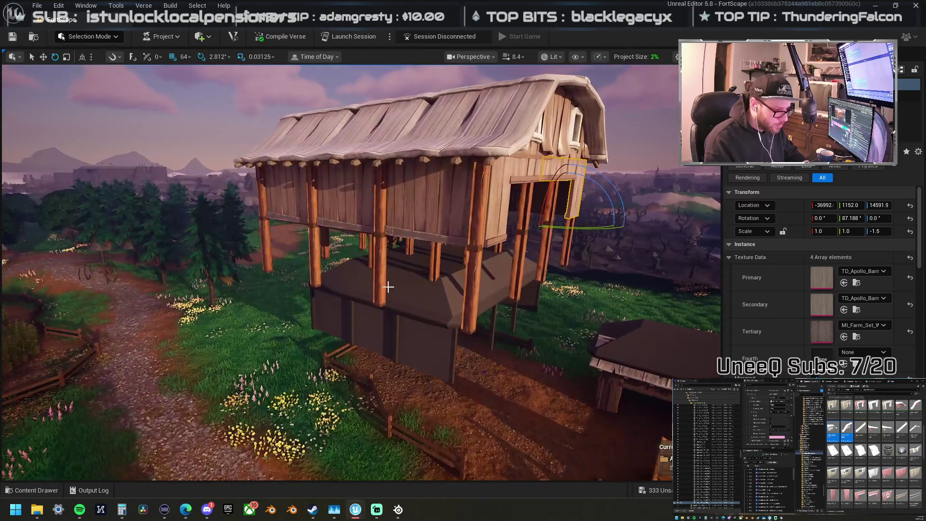
Step: Rotate a barn post 90° into a horizontal beam
left_click(474, 223)
key("f")
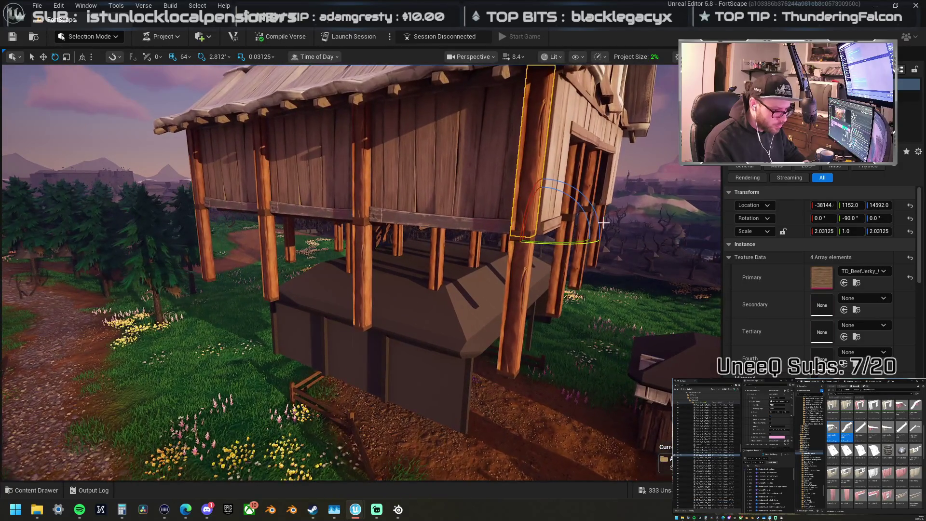
left_click_drag(574, 198, 595, 240)
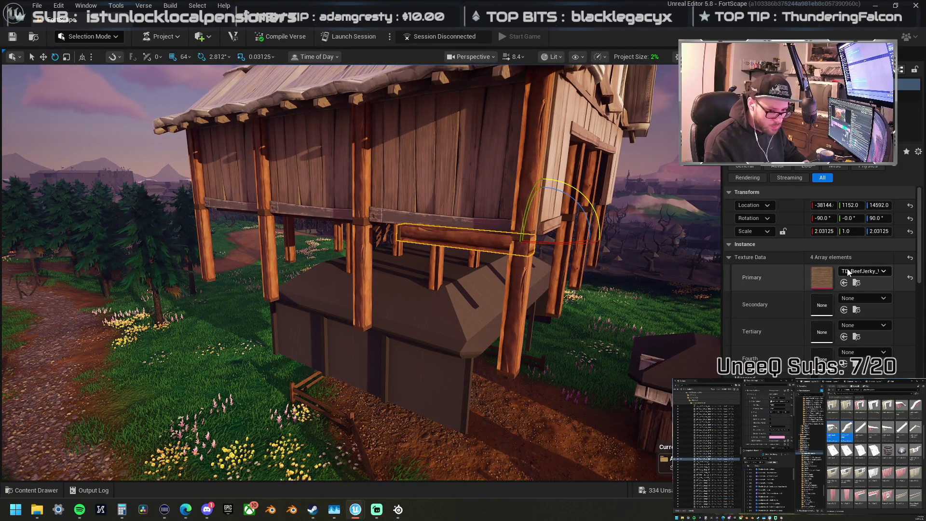
Step: Set the beam's X and Z scale to 2.0
left_click(826, 234)
type("2")
key("Return")
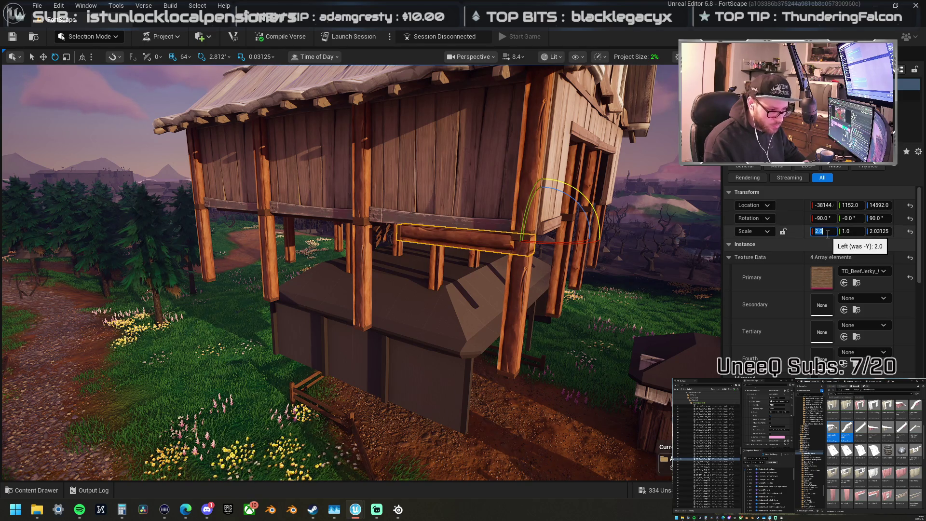
left_click(876, 232)
type("2")
key("Return")
Step: Lower the beam below the barn floor and rotate it 90° crosswise
mouse_move(539, 236)
left_mouse_down()
mouse_move(372, 221)
mouse_move(595, 245)
mouse_move(442, 233)
mouse_move(469, 240)
mouse_move(424, 265)
mouse_move(331, 268)
left_mouse_up()
key("w")
key("e")
key("w")
key("e")
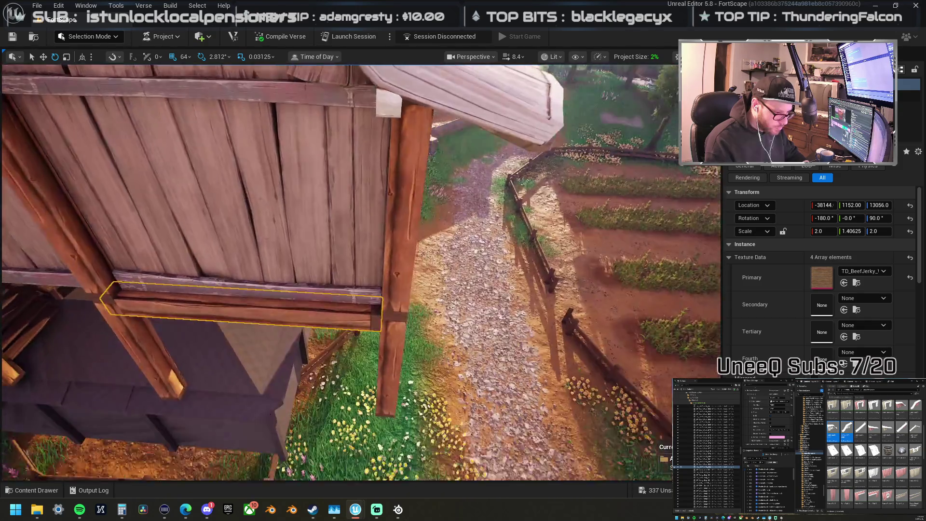
Step: With 16-unit grid snap, slide the beam to the left post, shorten it and turn it 90°
key("w")
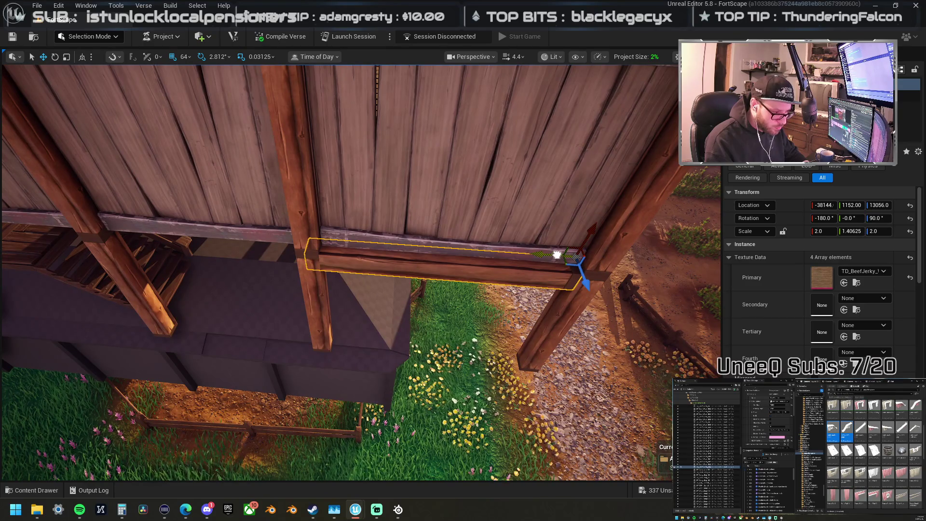
left_click(184, 56)
left_click(208, 139)
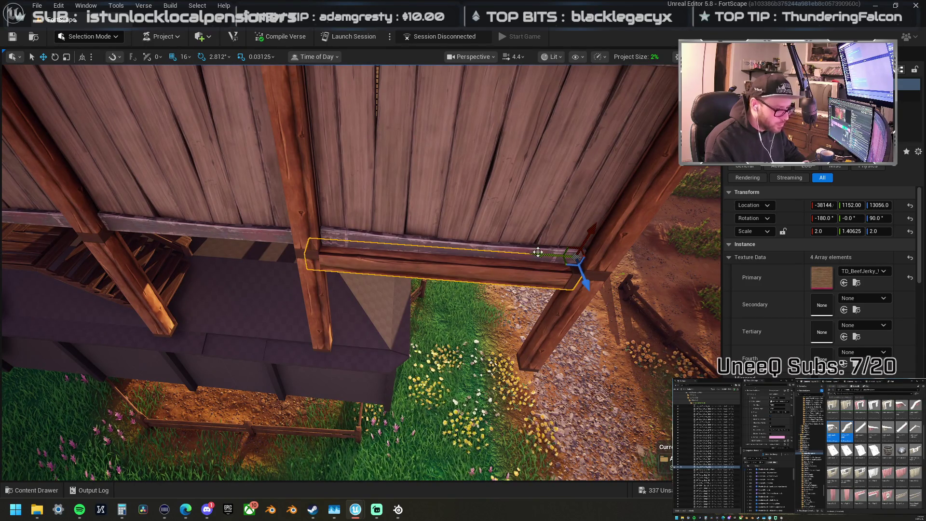
left_click_drag(537, 252, 547, 255)
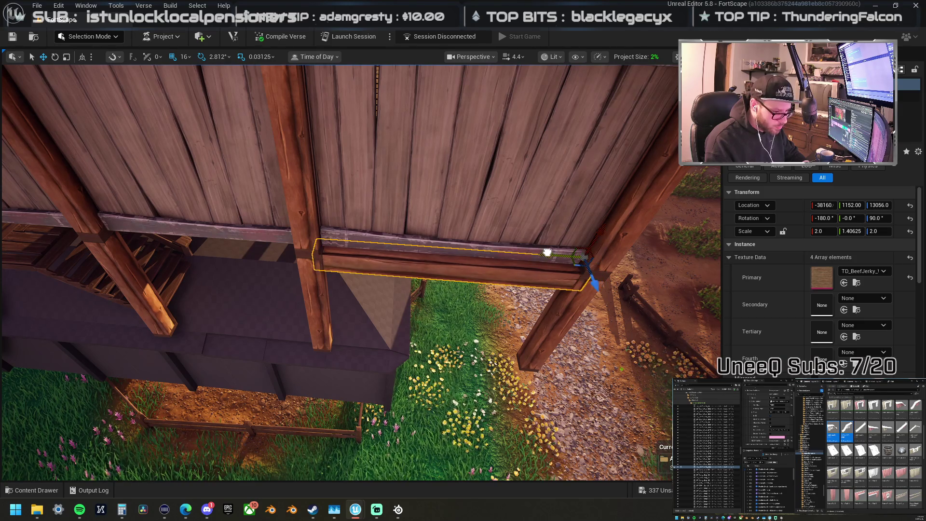
mouse_move(554, 254)
left_mouse_down()
mouse_move(374, 240)
mouse_move(290, 217)
mouse_move(310, 216)
left_mouse_up()
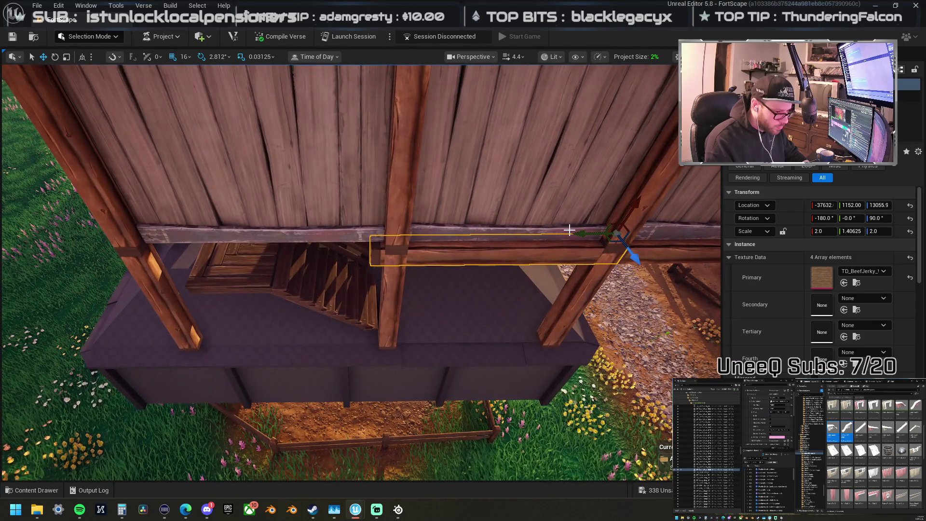
key("r")
mouse_move(584, 233)
left_mouse_down()
mouse_move(593, 234)
mouse_move(361, 214)
mouse_move(345, 235)
mouse_move(576, 237)
mouse_move(458, 308)
mouse_move(471, 304)
mouse_move(506, 345)
mouse_move(487, 336)
left_mouse_up()
key("r")
key("w")
key("e")
Step: Move another beam under the building across to the barn's right side
mouse_move(529, 314)
left_mouse_down()
mouse_move(533, 306)
mouse_move(463, 292)
mouse_move(434, 270)
left_mouse_up()
left_click(348, 212)
mouse_move(574, 145)
left_mouse_down()
mouse_move(479, 198)
mouse_move(193, 269)
left_mouse_up()
mouse_move(129, 249)
left_mouse_down()
mouse_move(572, 252)
mouse_move(192, 244)
mouse_move(362, 244)
left_mouse_up()
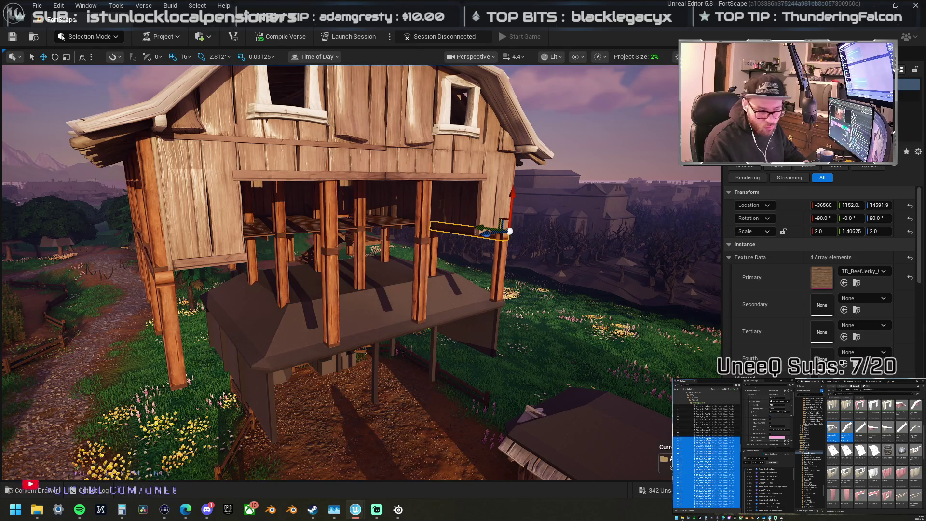
key("f")
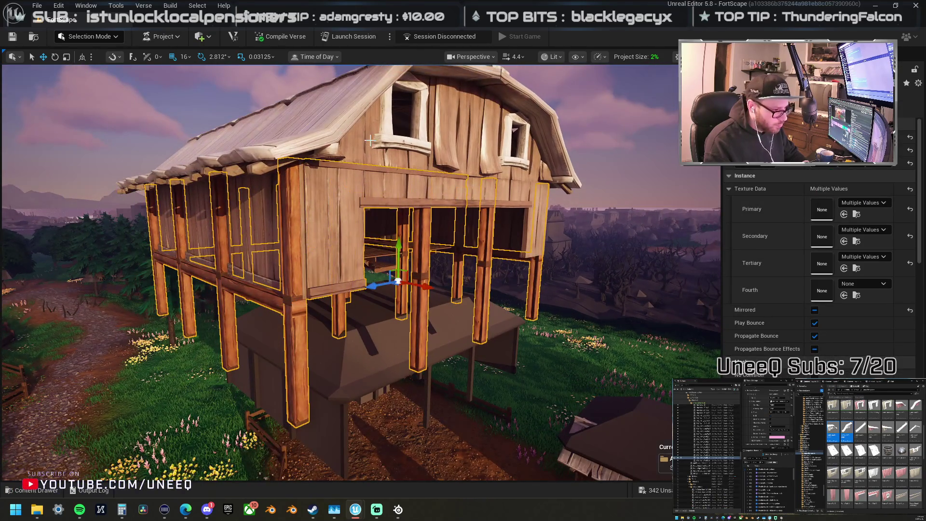
left_click(370, 140, "ctrl")
left_click(503, 191, "ctrl")
left_click(503, 191, "ctrl")
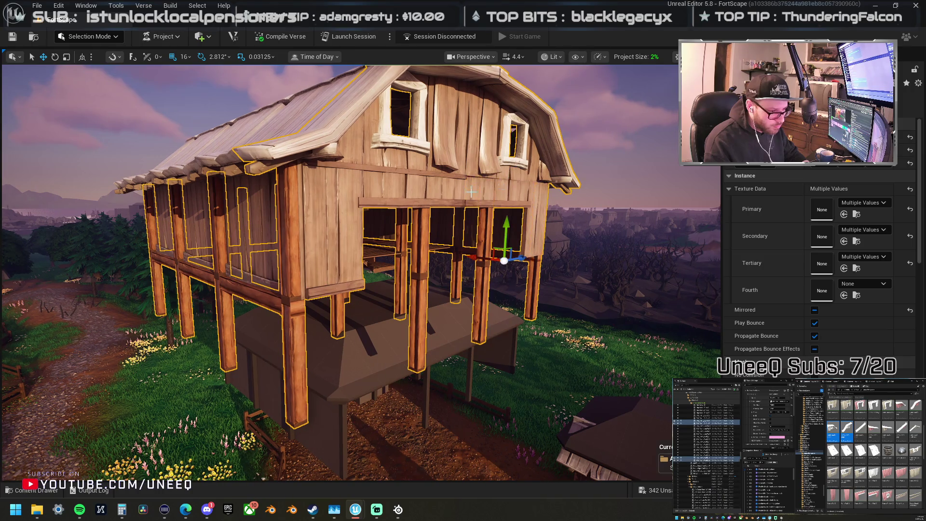
left_click(279, 208, "ctrl")
left_click(202, 253, "ctrl")
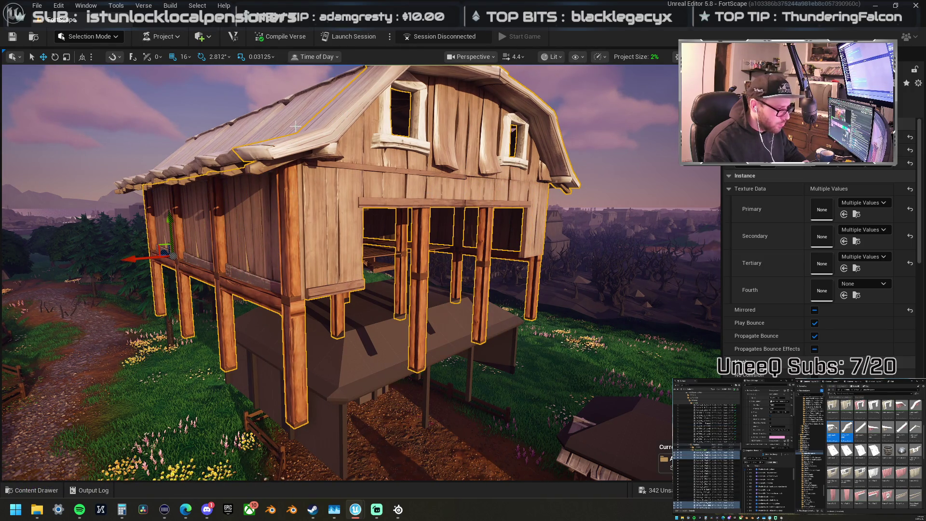
left_click(236, 135, "ctrl")
left_click(182, 151, "ctrl")
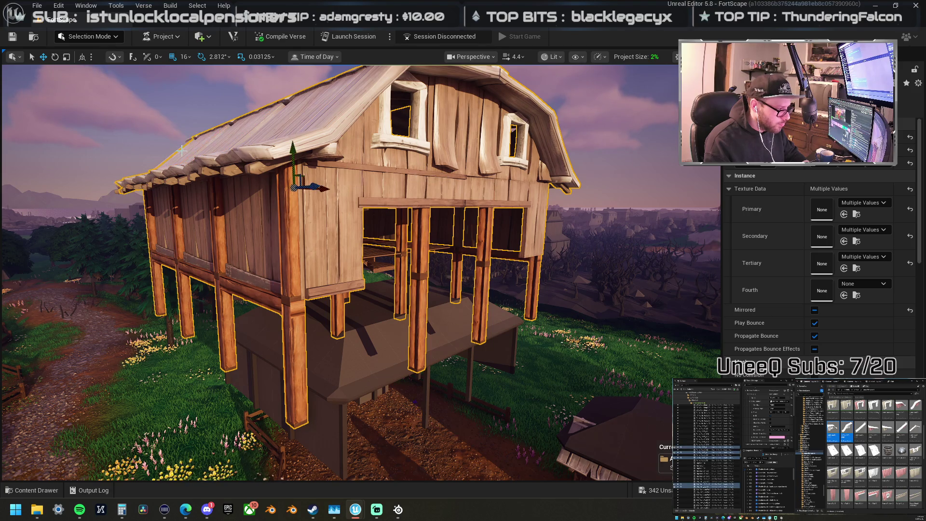
left_click_drag(383, 214, 298, 222)
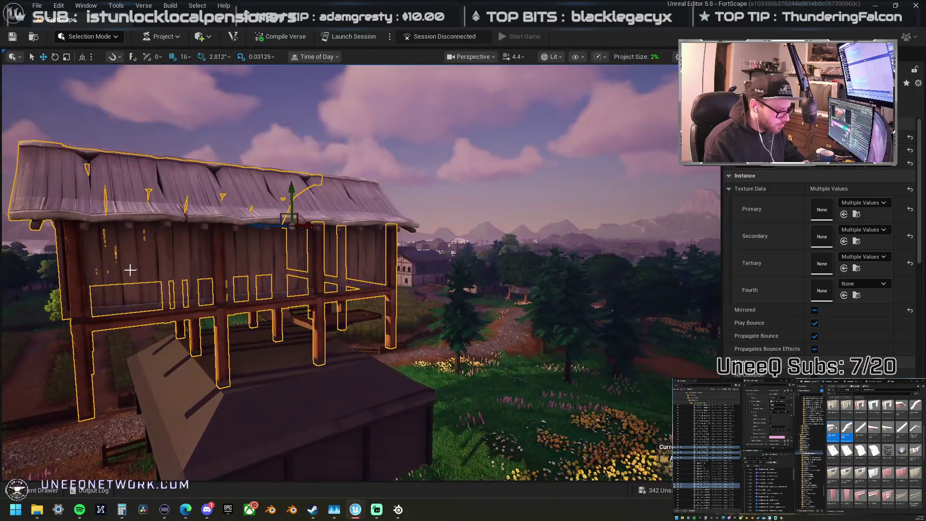
left_click(302, 199, "ctrl")
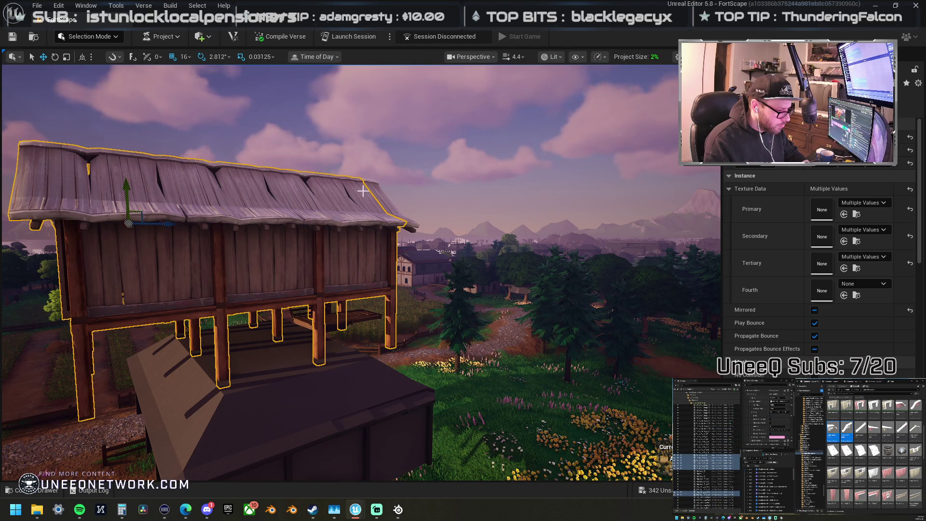
left_click_drag(358, 191, 294, 194)
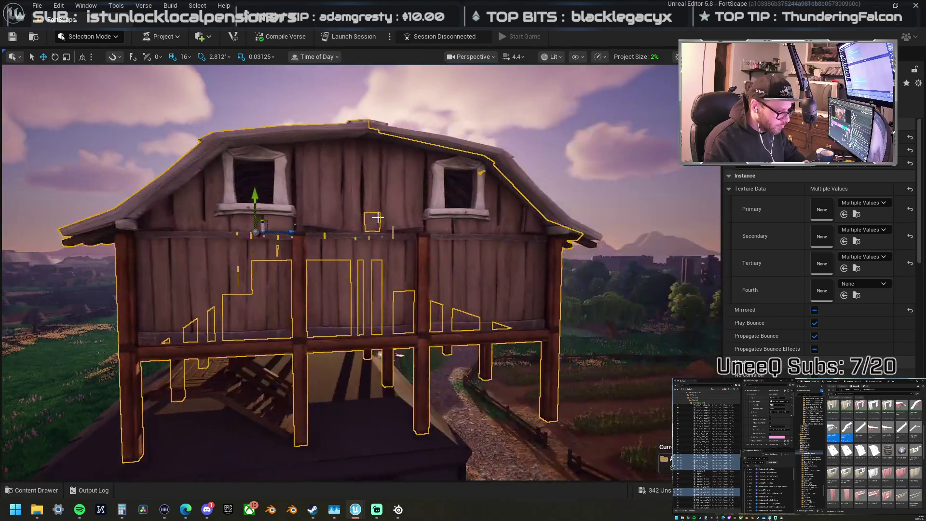
left_click(283, 282)
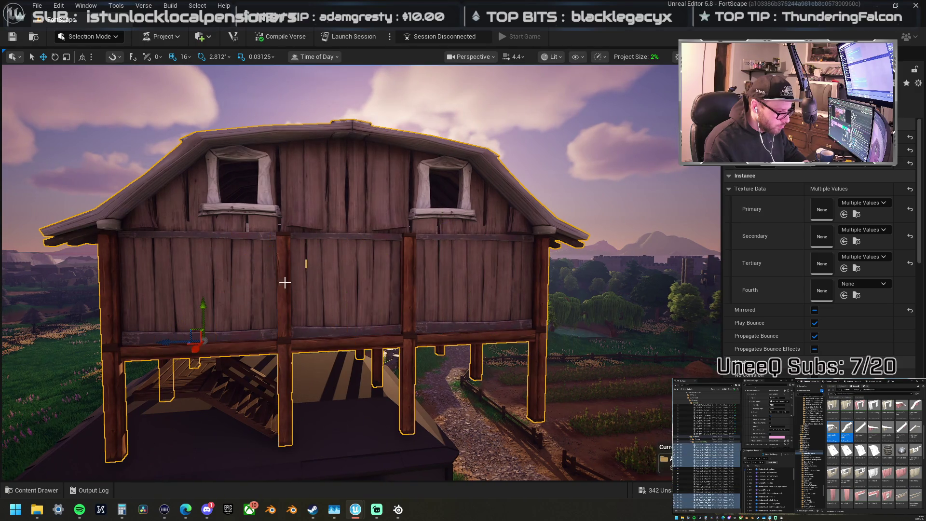
mouse_move(324, 279)
left_mouse_down()
mouse_move(342, 261)
mouse_move(341, 230)
mouse_move(376, 397)
left_mouse_up()
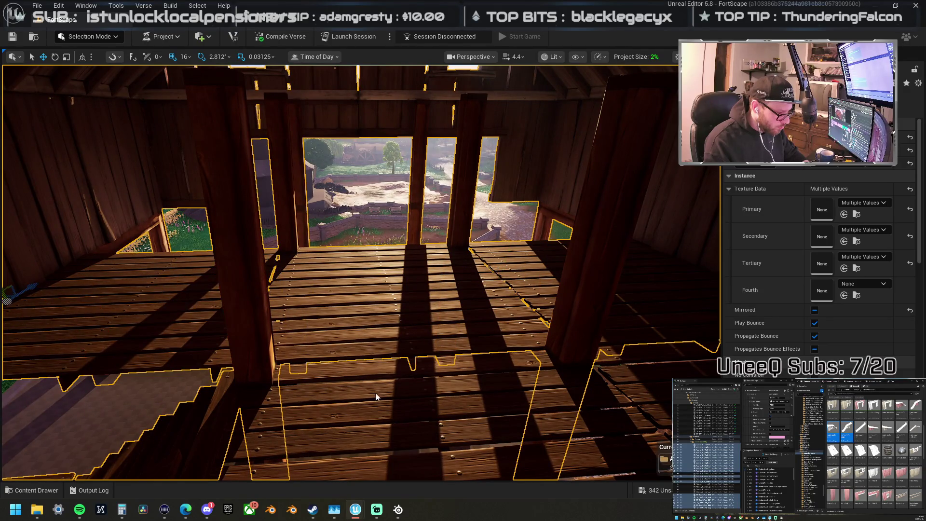
left_click_drag(376, 396, 376, 299)
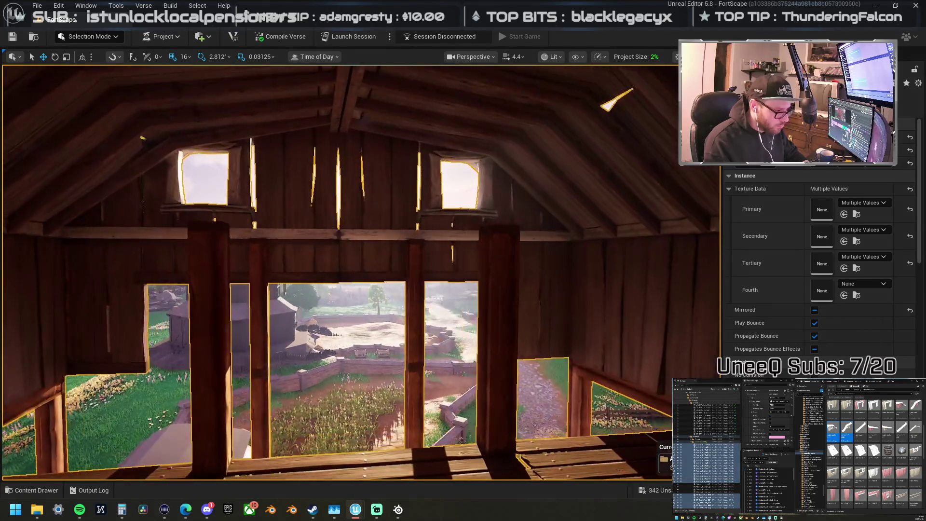
key("f")
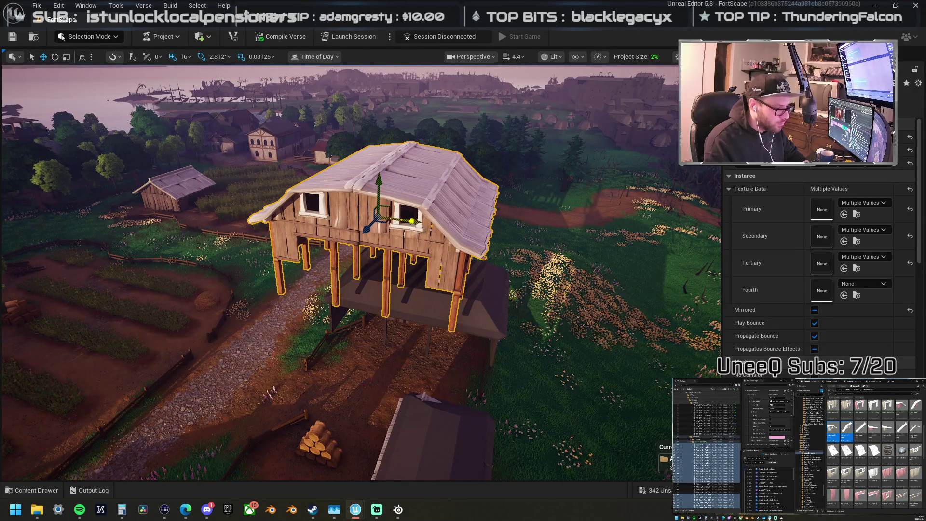
Step: Move the barn onto the grass beside the gravel path after undoing a trial move left
left_click_drag(414, 221, 237, 221)
key("ctrl+z")
mouse_move(306, 289)
left_mouse_down()
mouse_move(296, 289)
mouse_move(314, 284)
left_mouse_up()
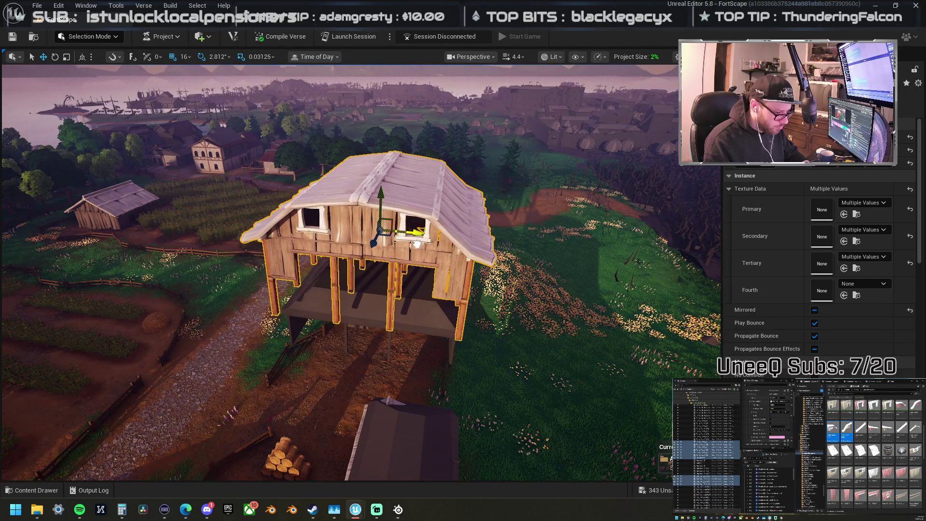
left_click_drag(382, 195, 389, 230)
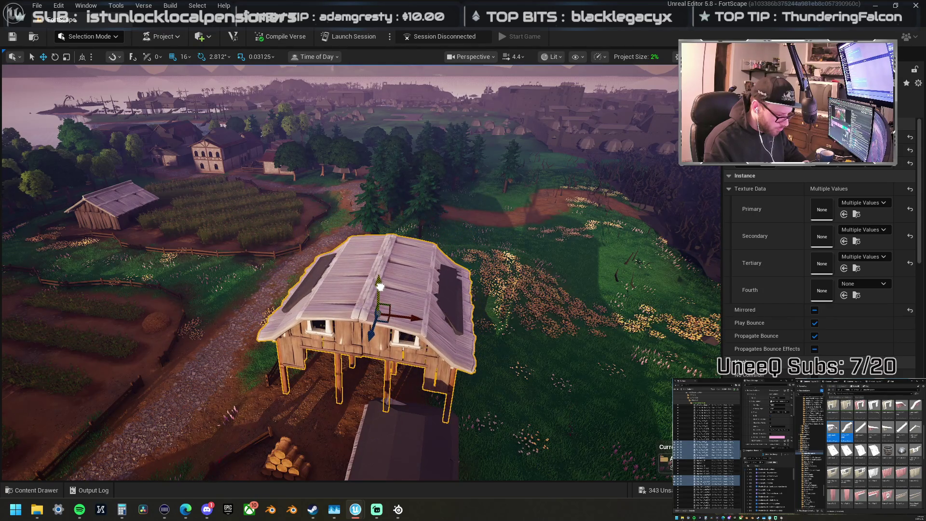
Step: Fly around and under the barn to check its support posts and roof
key("w")
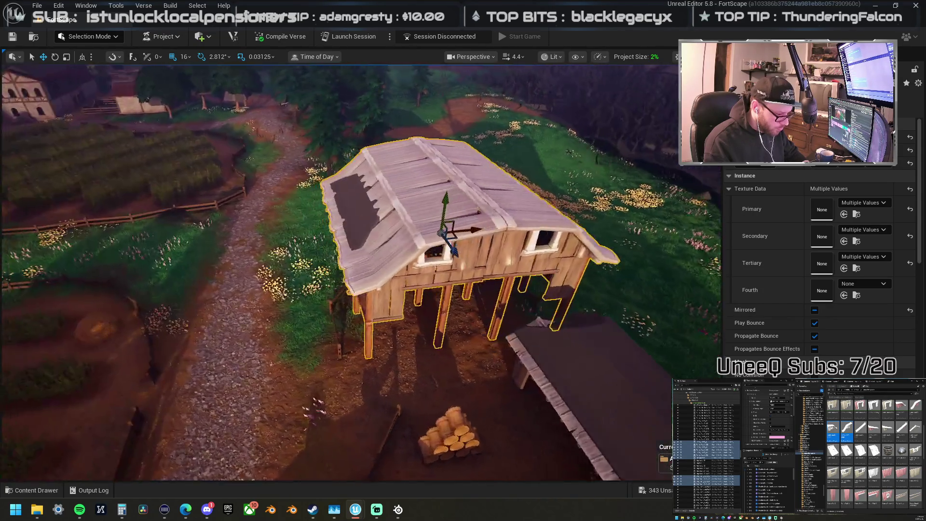
key("s")
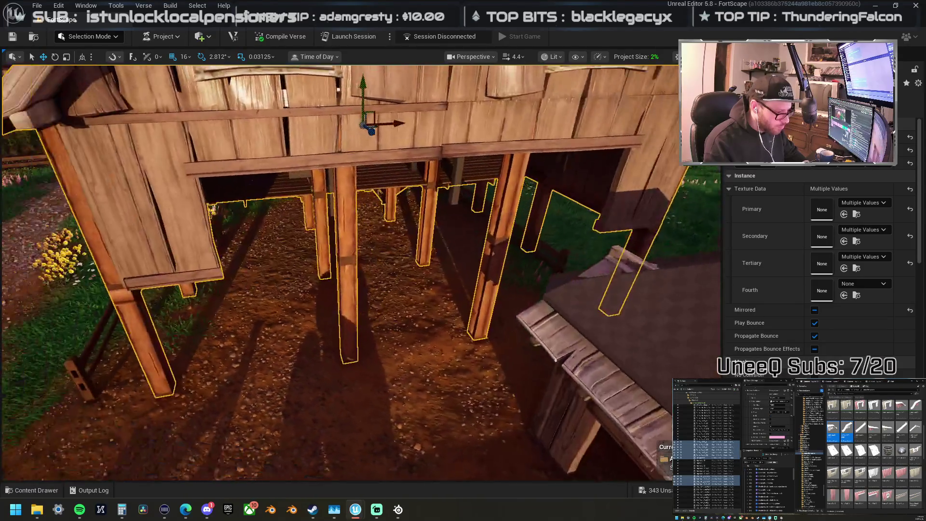
key("w")
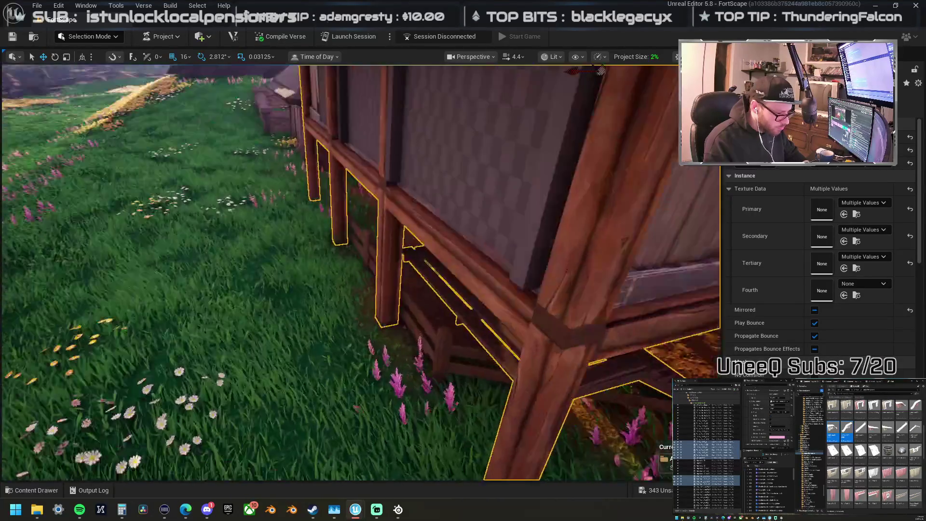
key("s")
key("w")
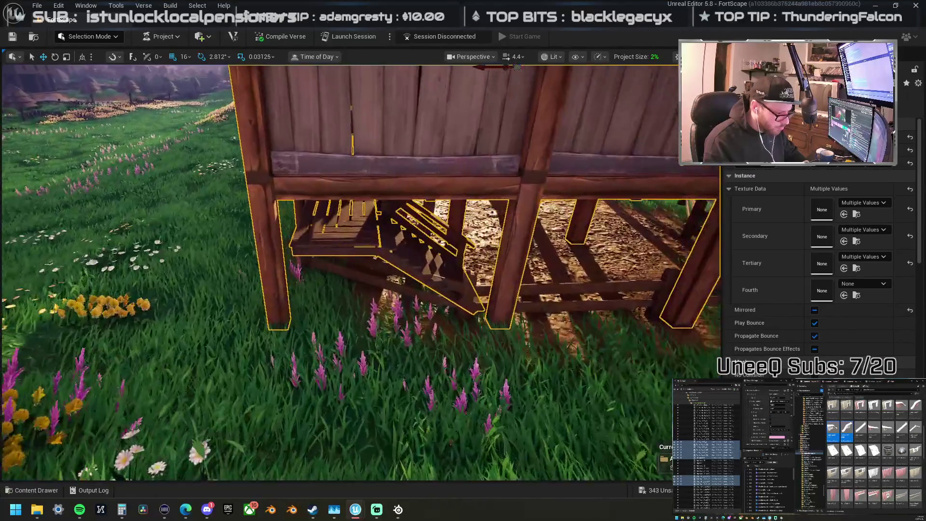
key("s")
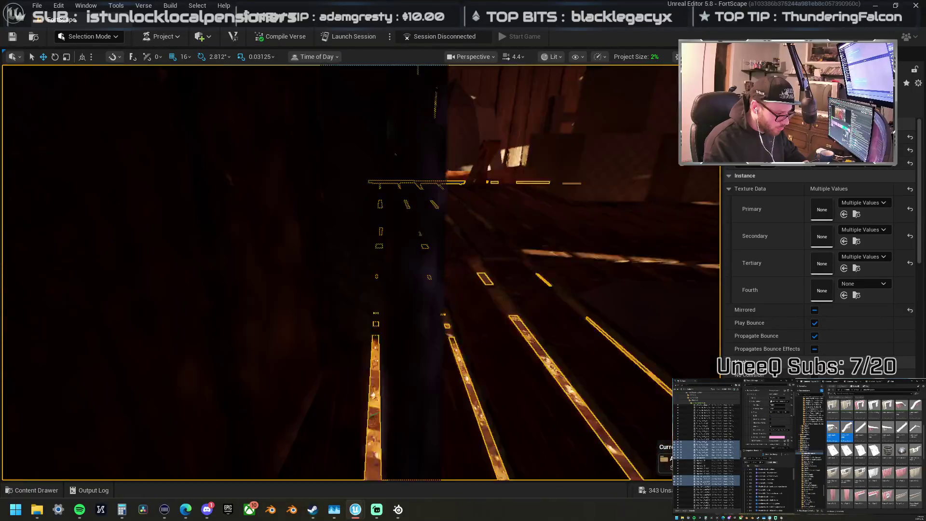
key("w")
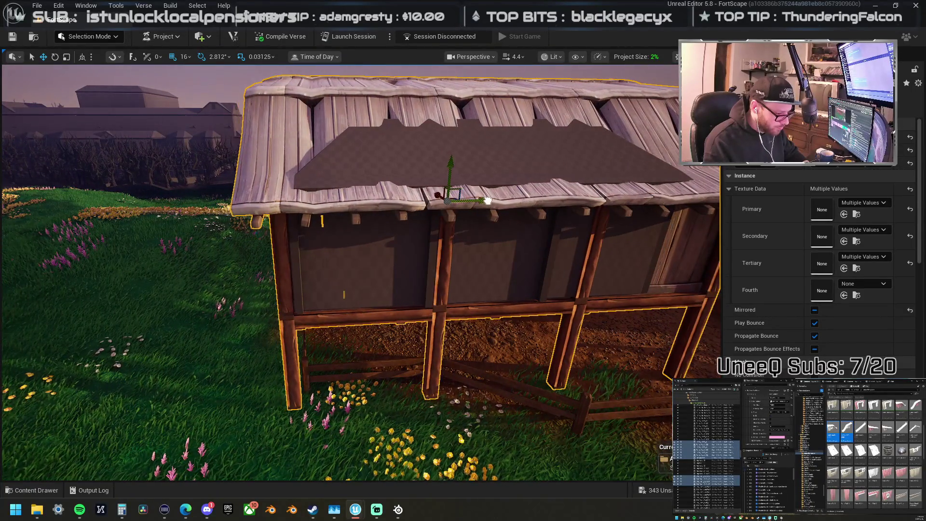
key("a")
key("w")
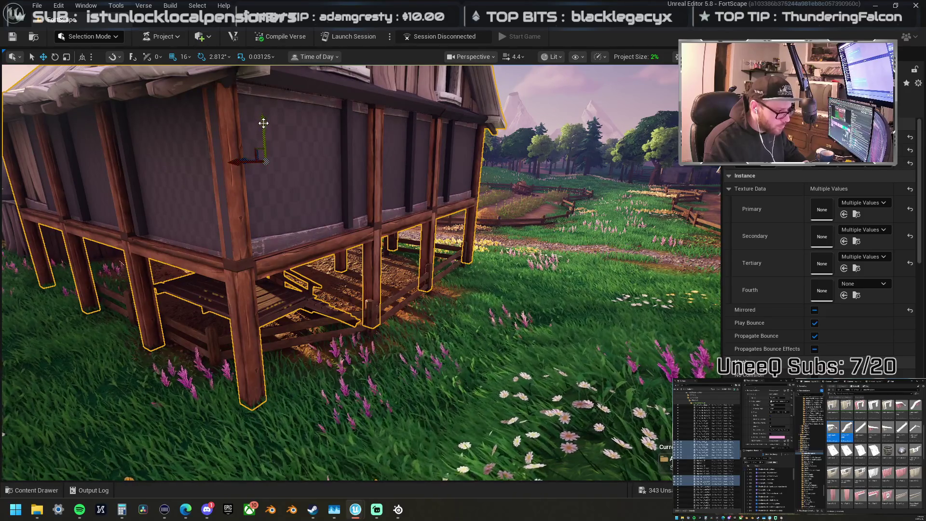
key("a")
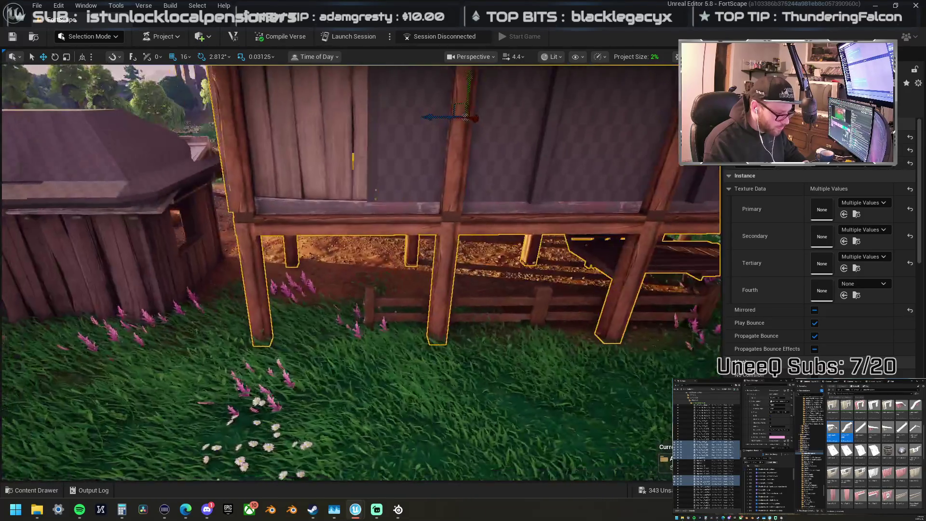
key("a")
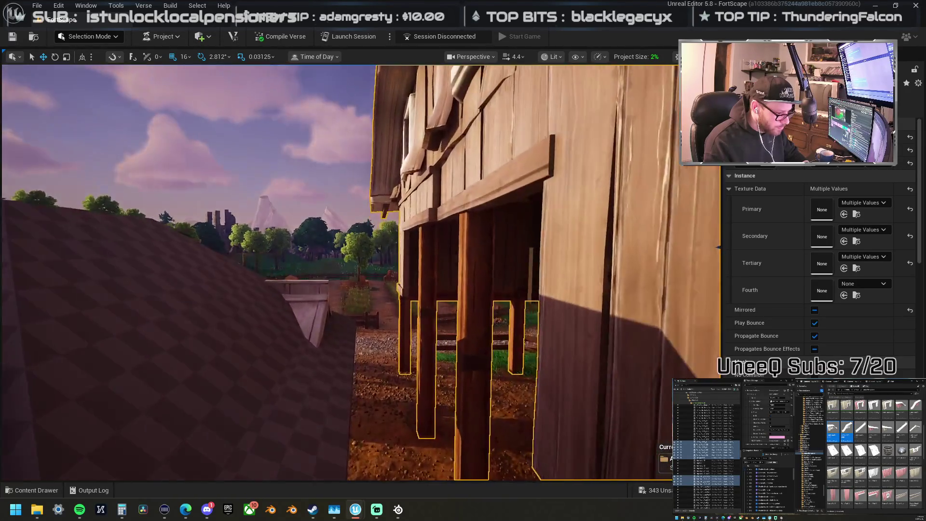
key("f")
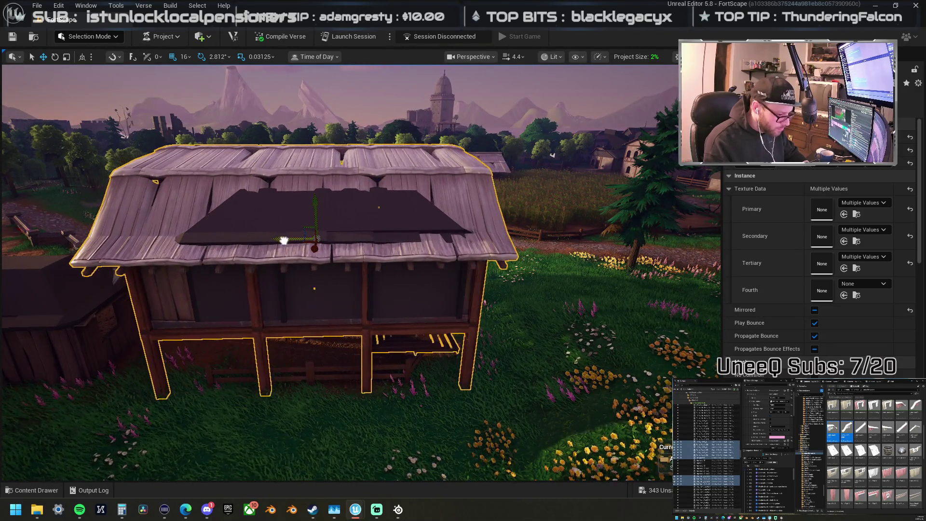
key("w")
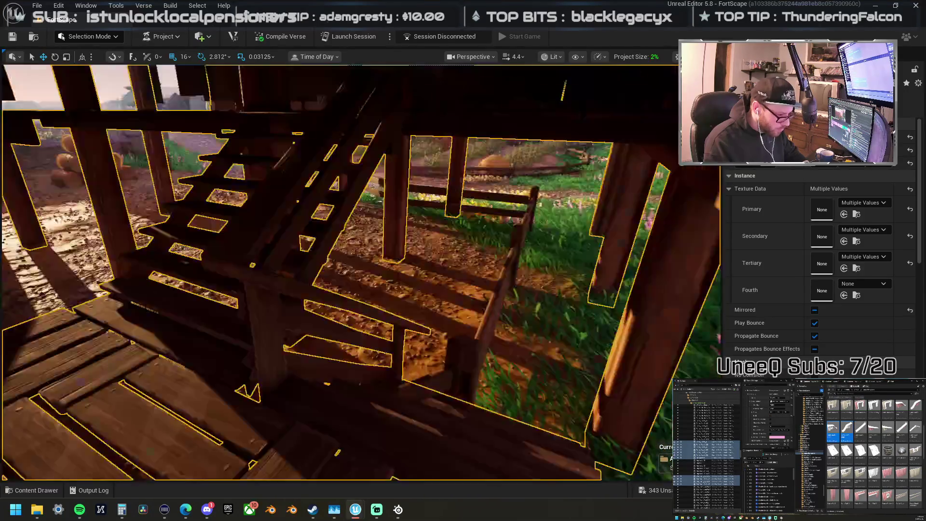
key("s")
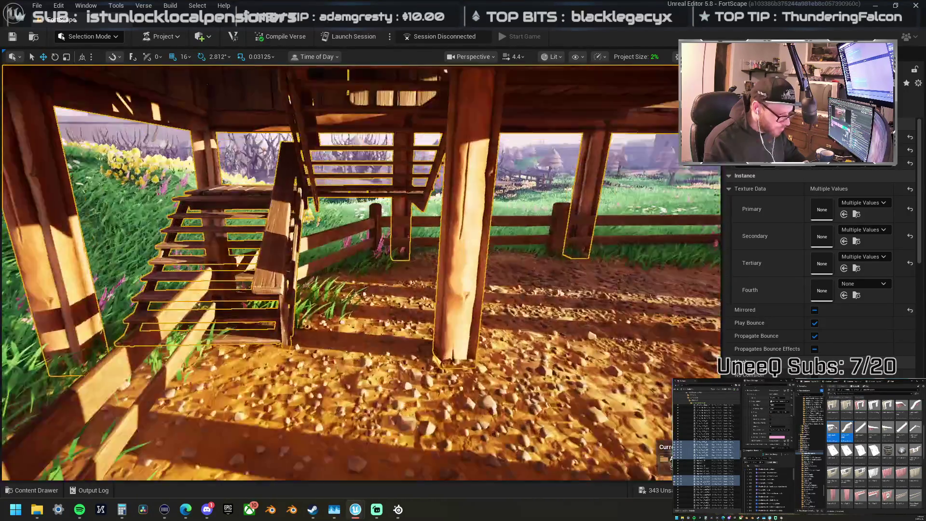
key("s")
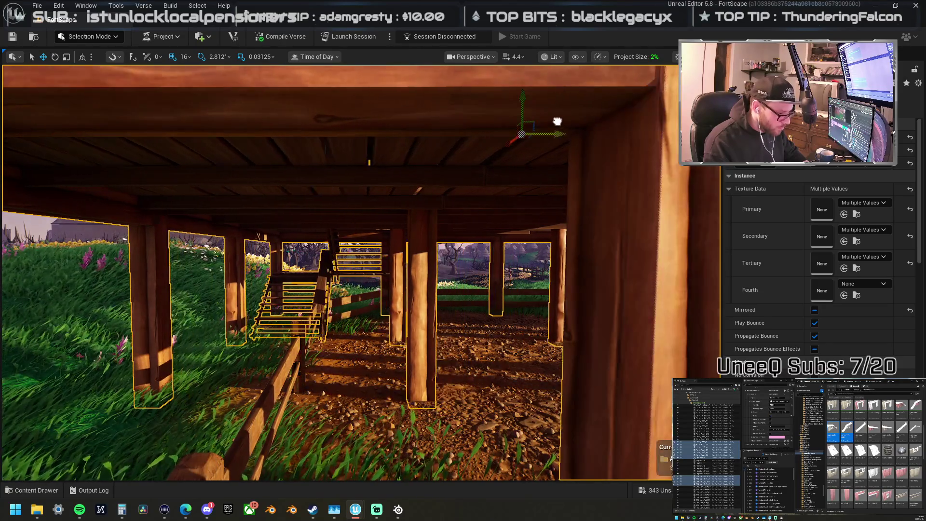
key("d")
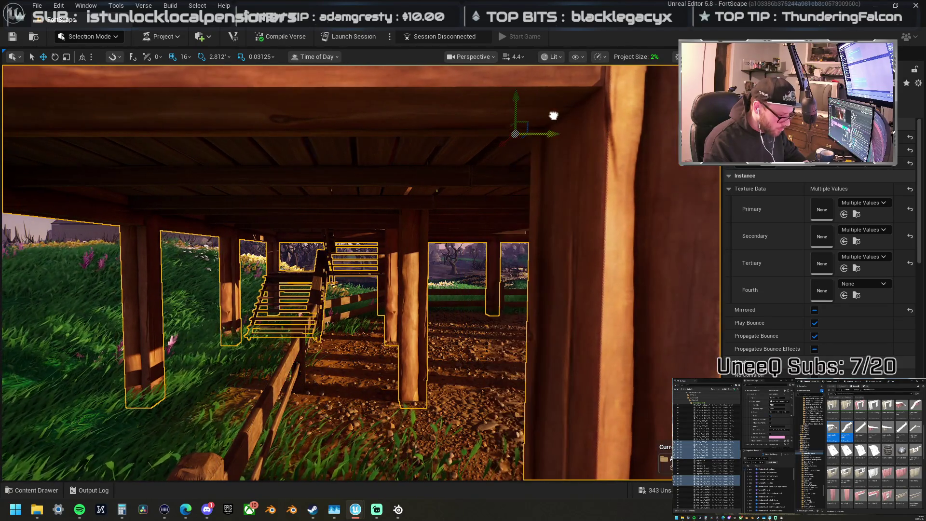
key("s")
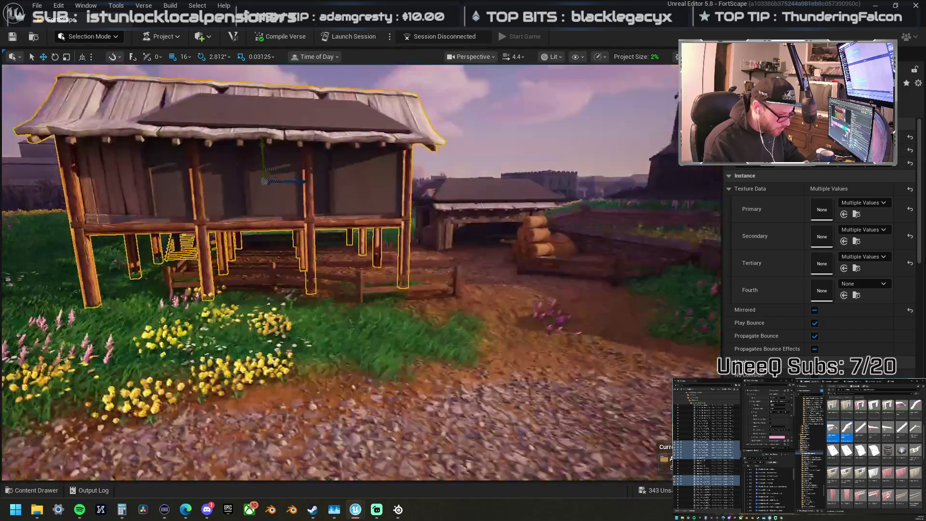
key("w")
key("w")
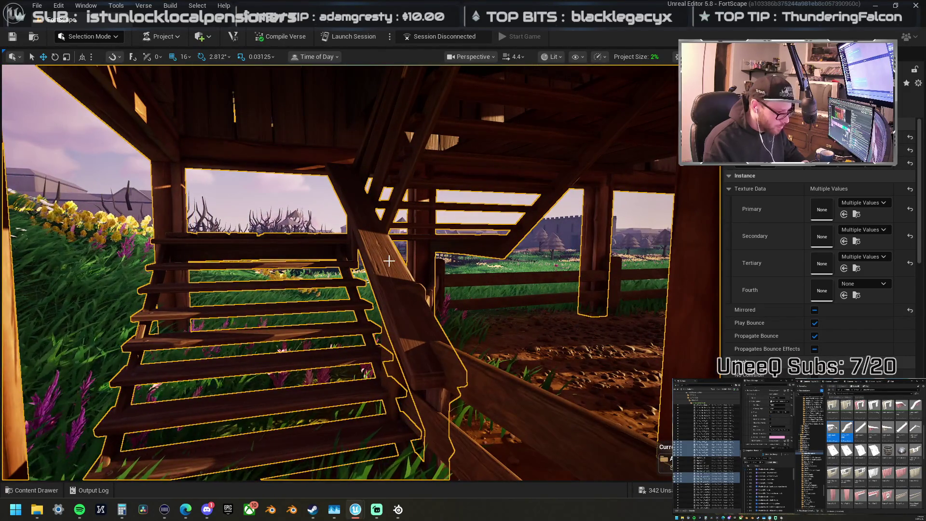
left_click(389, 261, "ctrl")
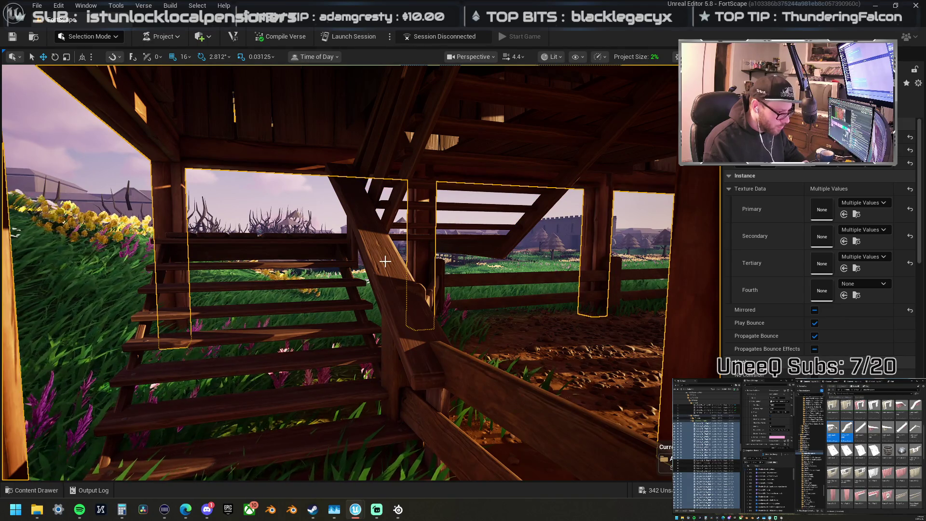
key("w")
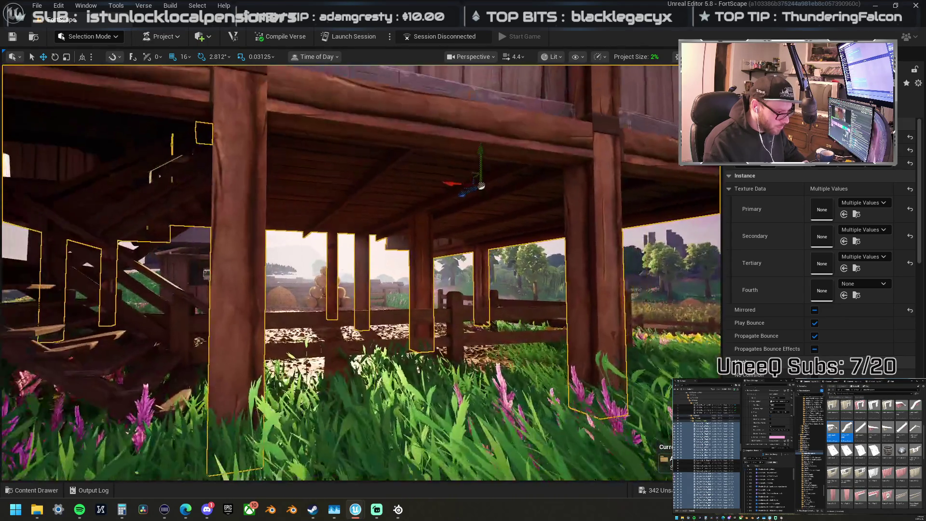
key("s")
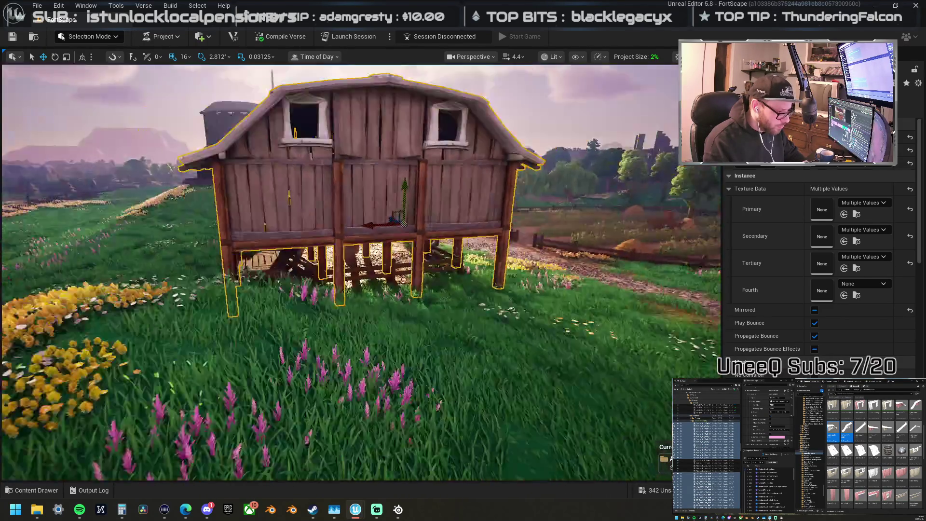
key("w")
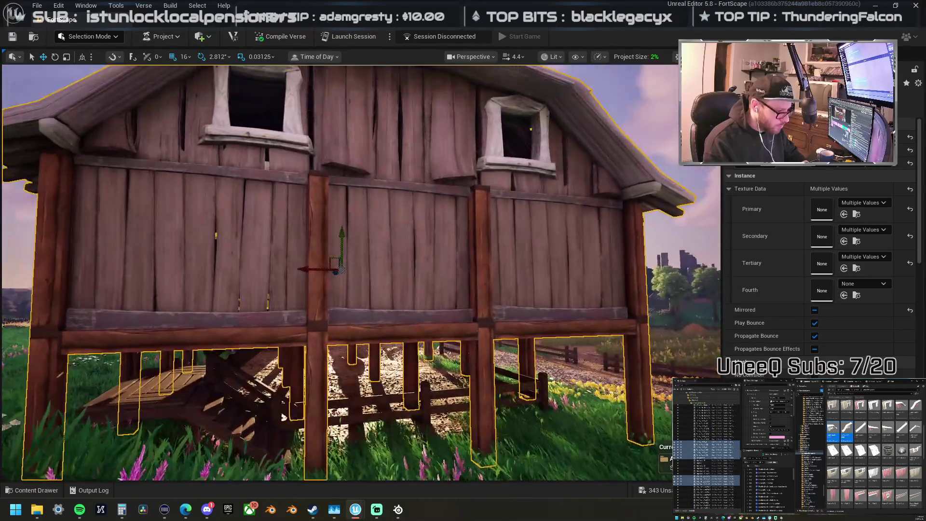
key("w")
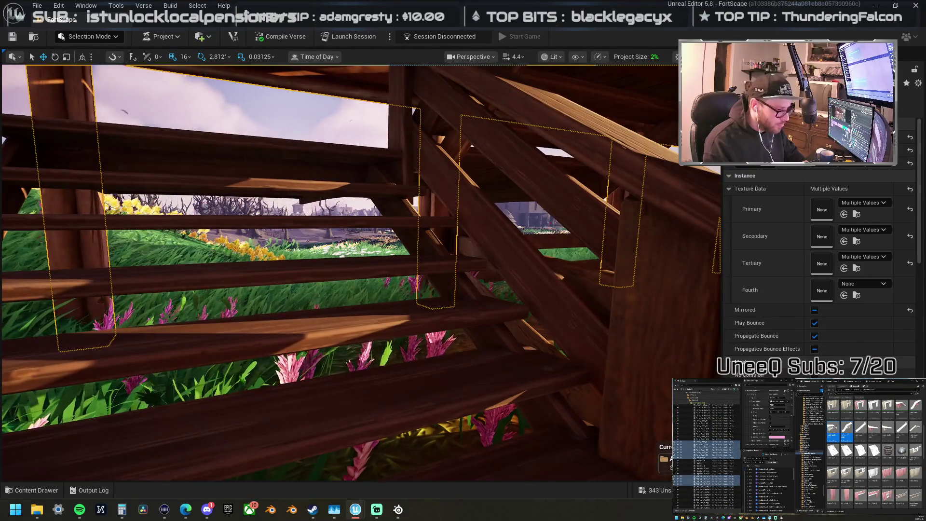
key("s")
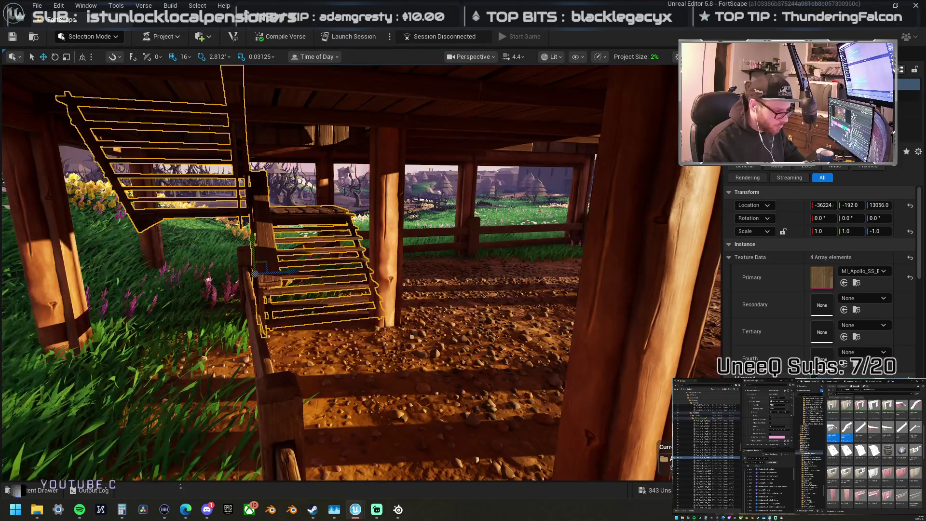
key("a")
key("w")
key("s")
left_click(484, 316)
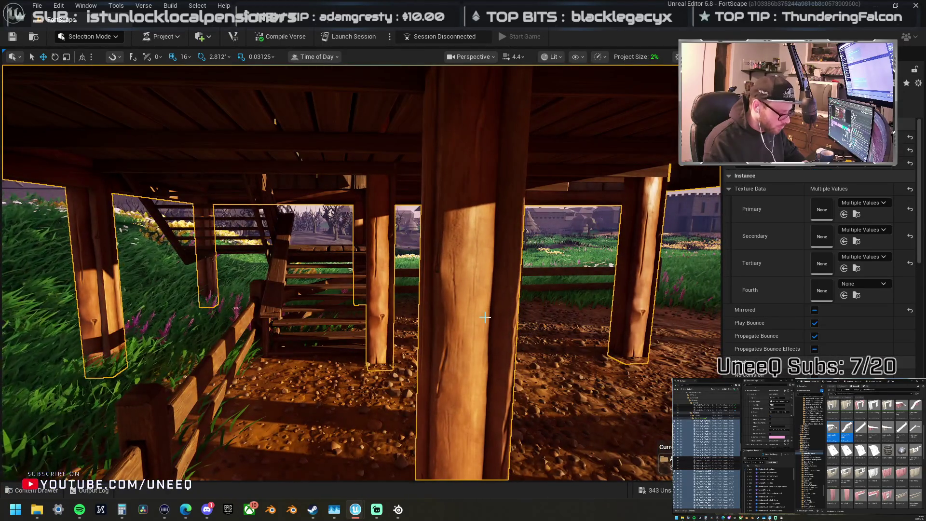
left_click(382, 347)
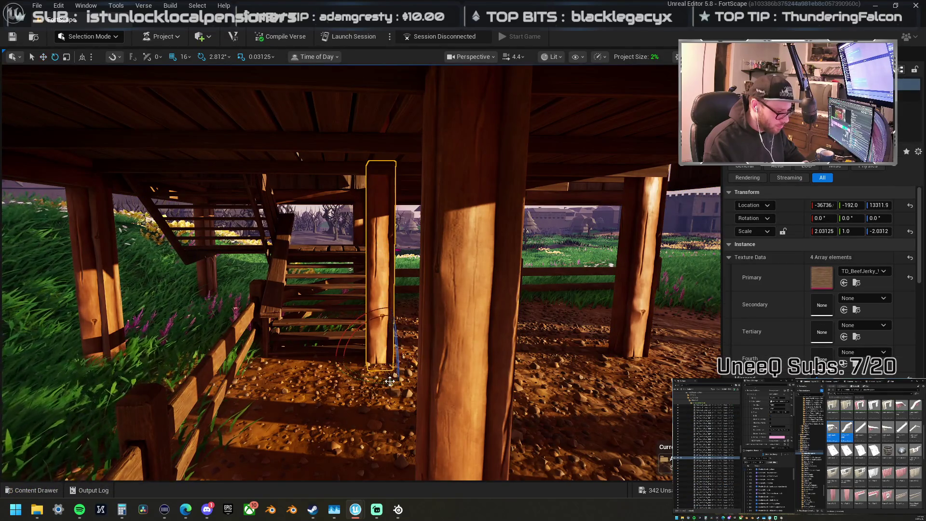
Step: Spin the post under the deck 180° to rotation 180, 0, 180, then view the whole barn
left_click_drag(377, 385, 420, 384)
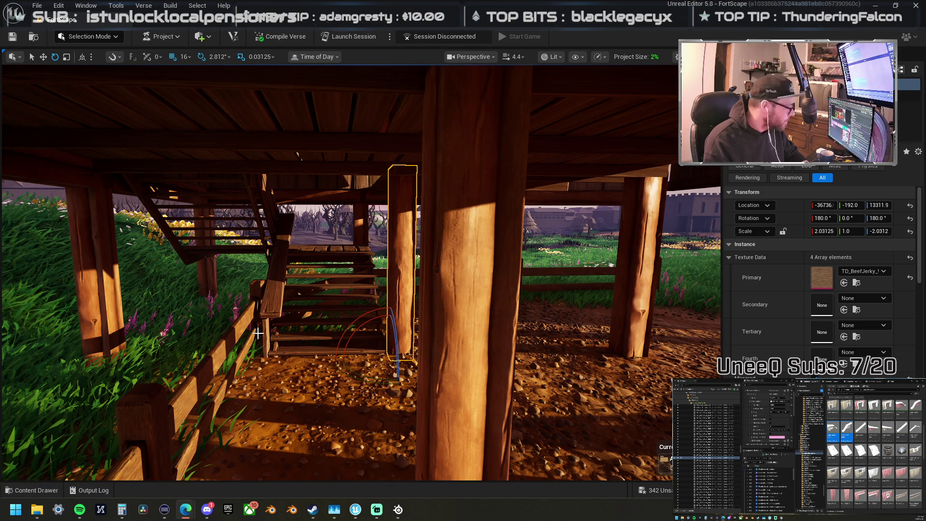
key("w")
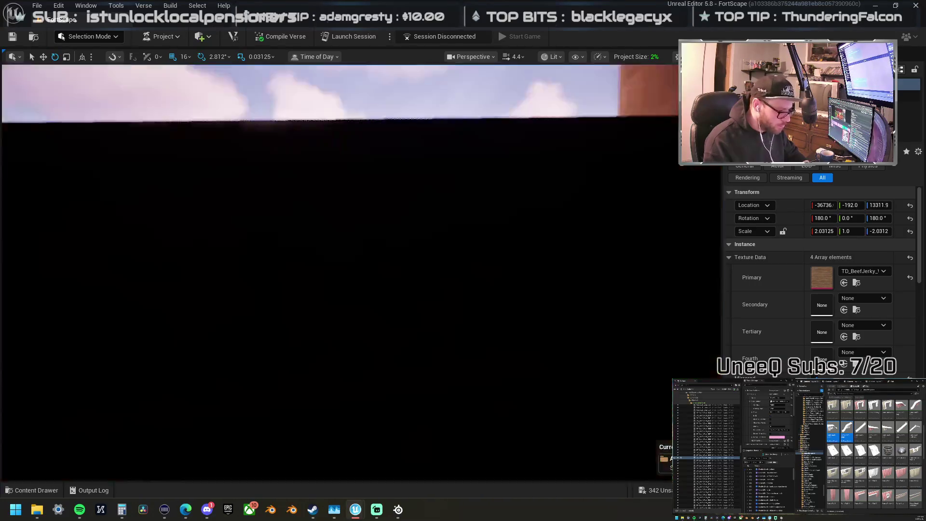
key("f")
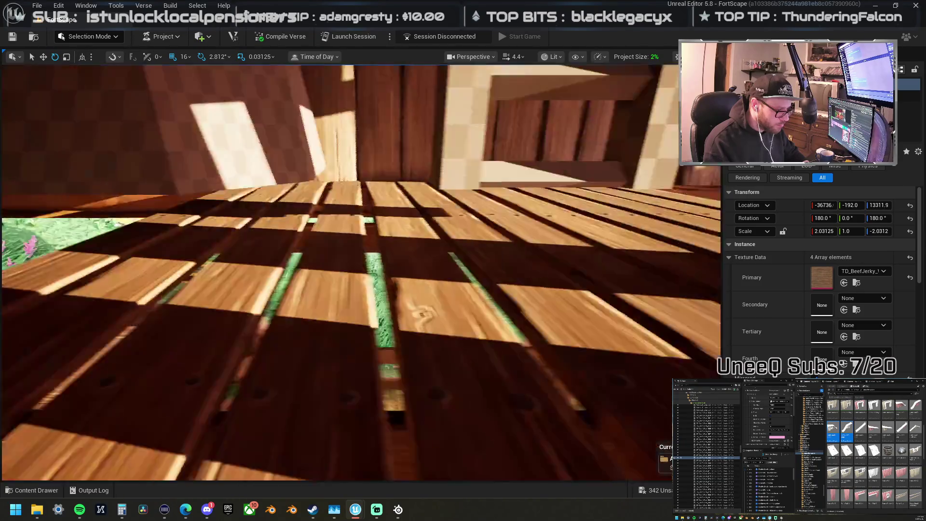
key("f")
key("s")
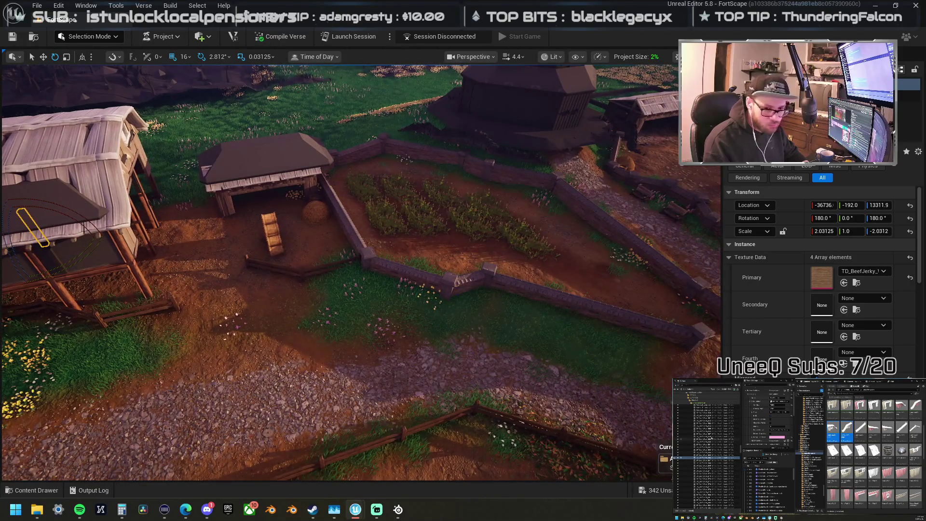
left_click(684, 448)
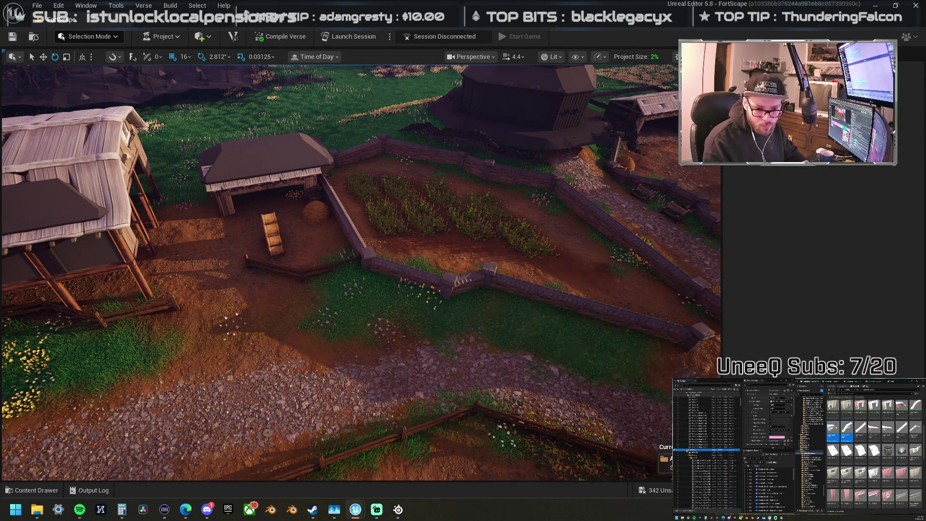
scroll(674, 436, "up", 5)
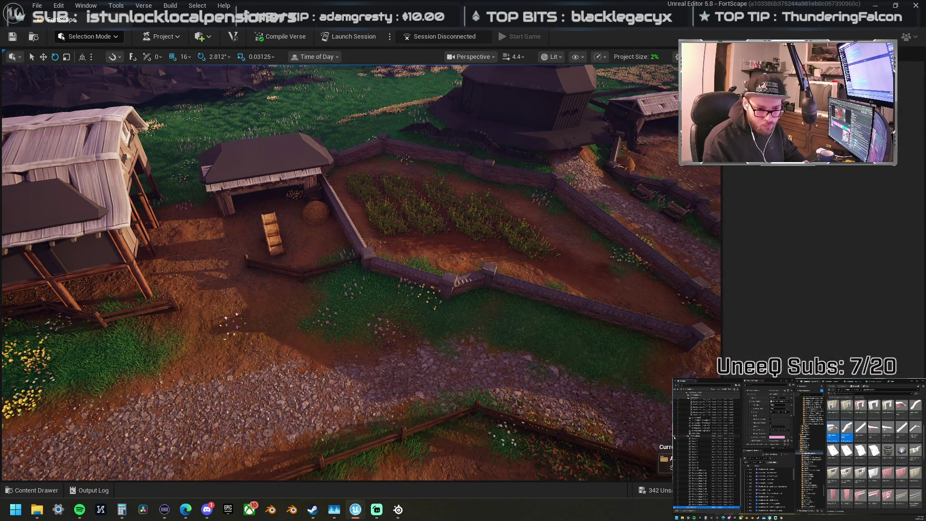
double_click(694, 440)
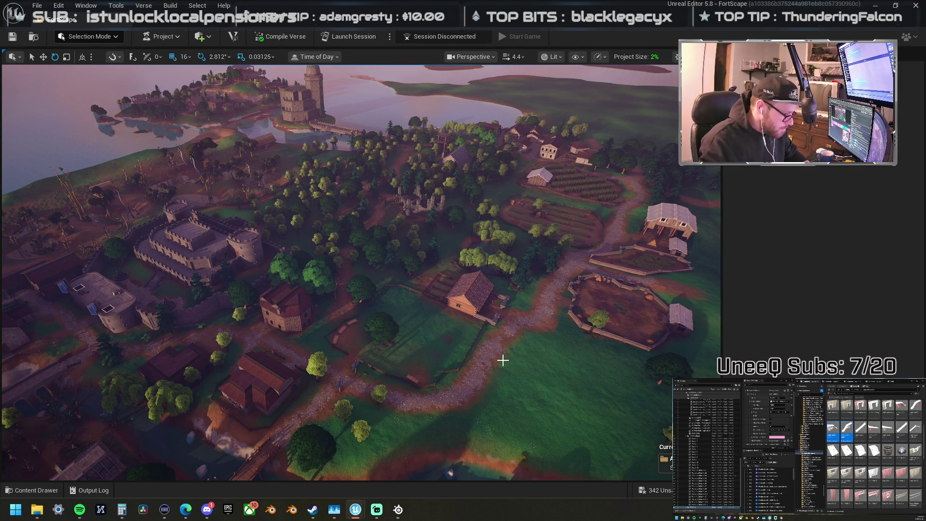
mouse_move(516, 362)
left_mouse_down()
mouse_move(389, 360)
mouse_move(376, 289)
mouse_move(333, 193)
left_mouse_up()
scroll(364, 263, "up", 2)
scroll(354, 236, "up", 1)
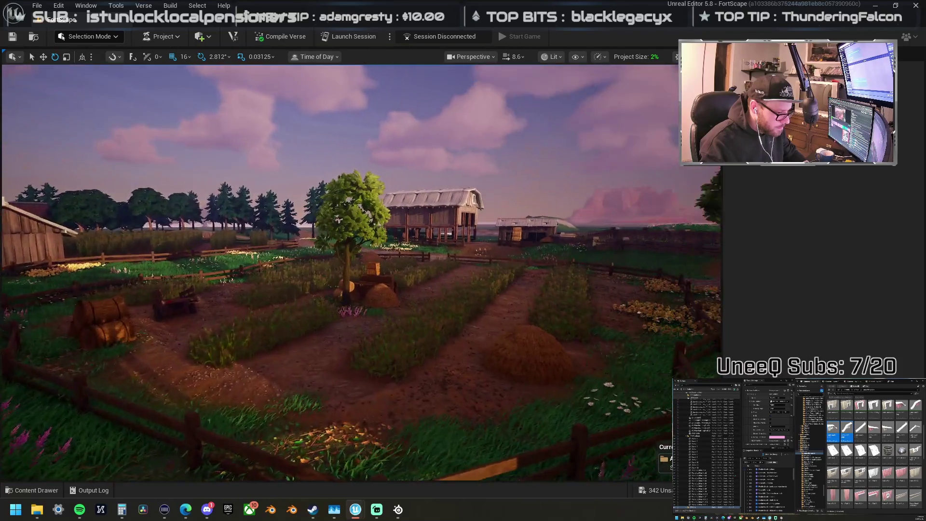
key("w")
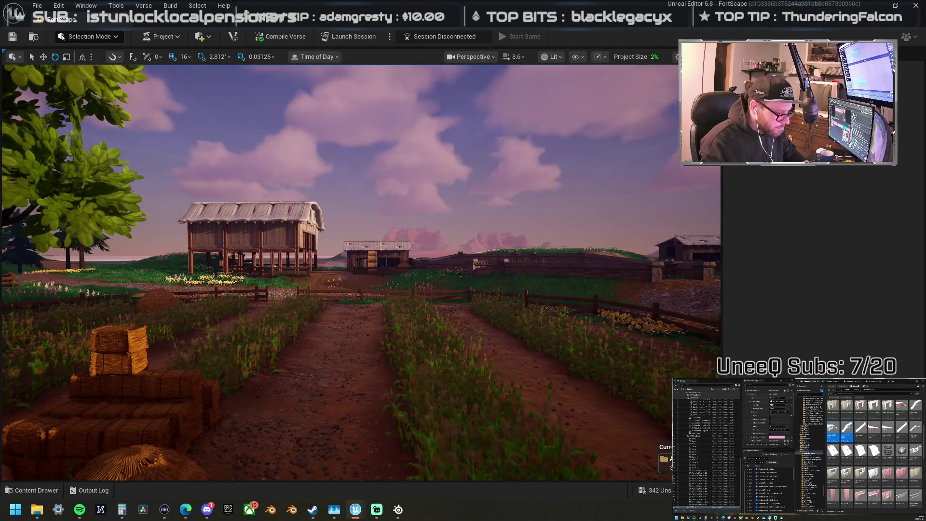
key("d")
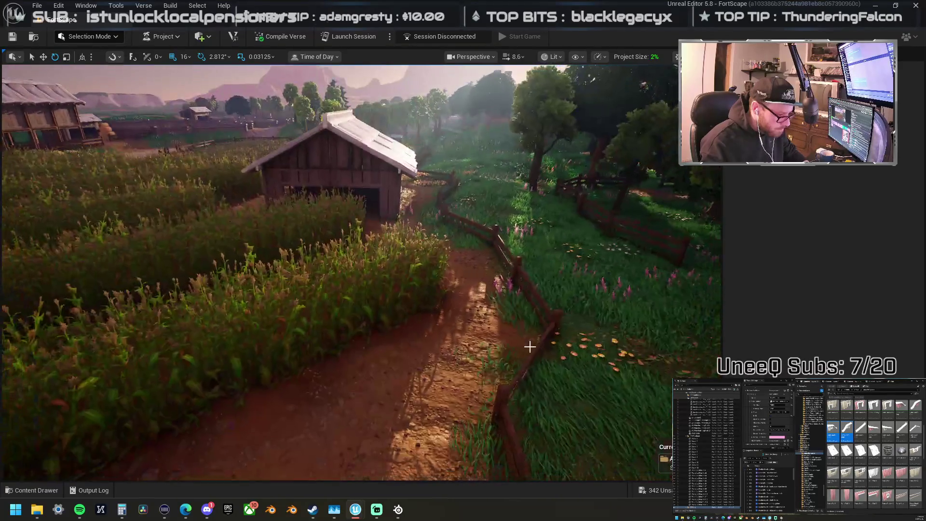
left_click(396, 282)
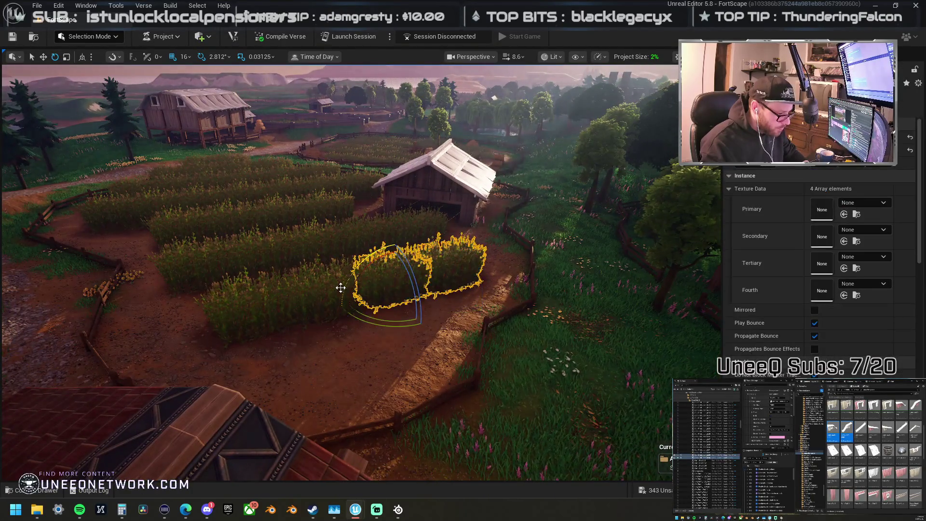
Step: Select the front and second-row cornfield patches together
left_click(345, 288, "ctrl")
left_click(246, 304, "ctrl")
left_click(188, 265, "ctrl")
left_click(270, 243, "ctrl")
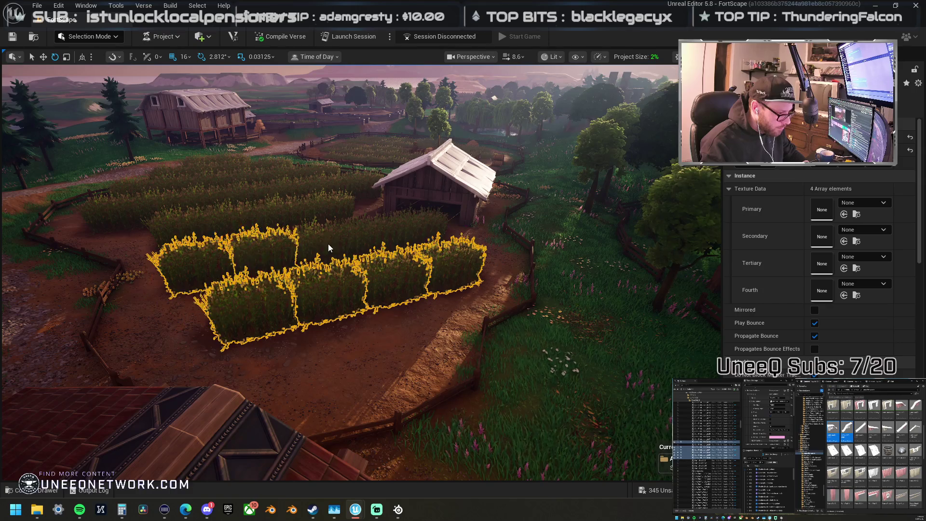
left_click(325, 241, "ctrl")
left_click(376, 231, "ctrl")
left_click(420, 218, "ctrl")
left_click(333, 205, "ctrl")
Step: Add the back-left and far-row corn patches to the selection
left_click(273, 214, "ctrl")
left_click(229, 212, "ctrl")
left_click(174, 219, "ctrl")
left_click(103, 202, "ctrl")
left_click(161, 200, "ctrl")
left_click(208, 195, "ctrl")
left_click(250, 190, "ctrl")
left_click(292, 191, "ctrl")
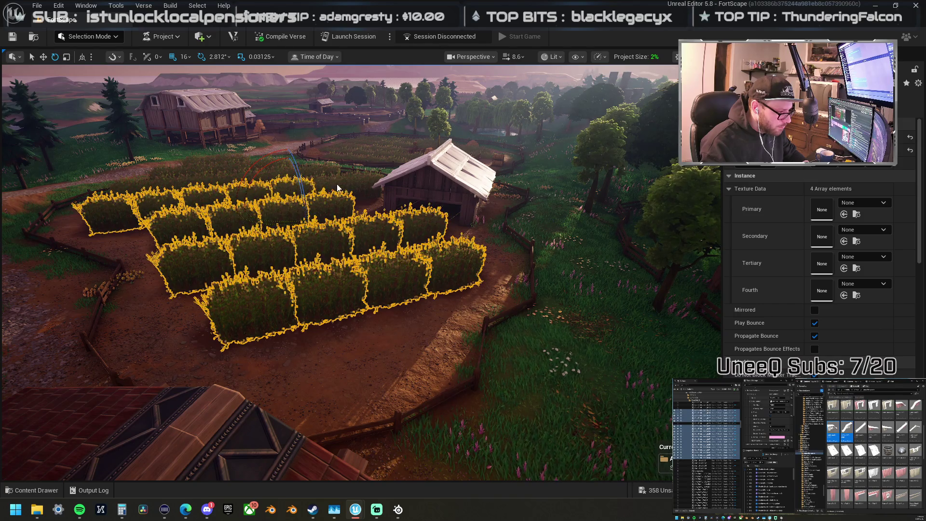
Step: Extend the selection with the remaining back-row corn patches
left_click_drag(338, 187, 190, 278)
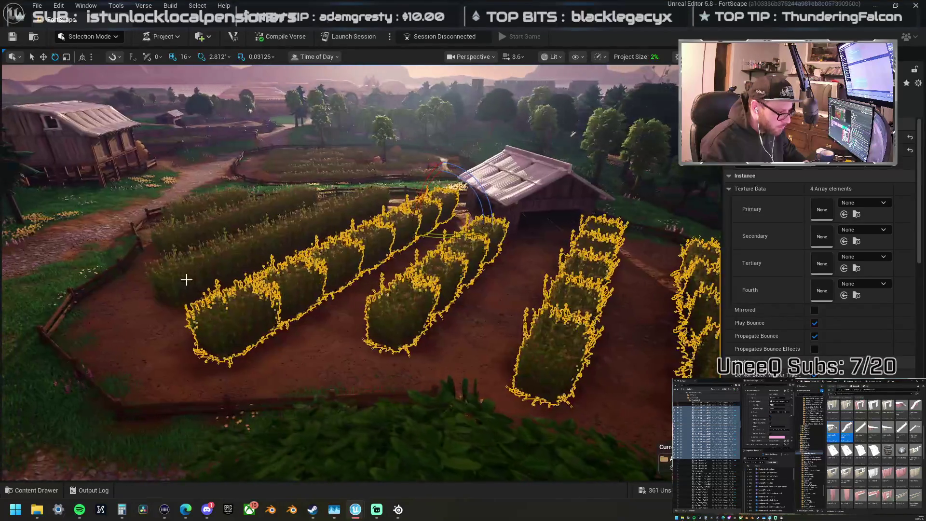
left_click(186, 270, "ctrl")
left_click(263, 241, "ctrl")
left_click(318, 222, "ctrl")
left_click(360, 209, "ctrl")
left_click(367, 203, "ctrl")
left_click(332, 197, "ctrl")
left_click(294, 200, "ctrl")
left_click(227, 222, "ctrl")
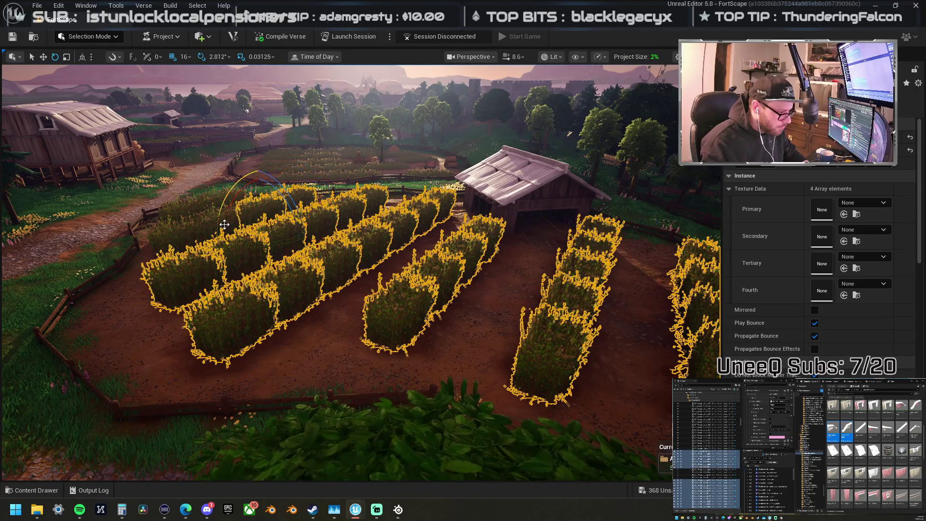
left_click(172, 223, "ctrl")
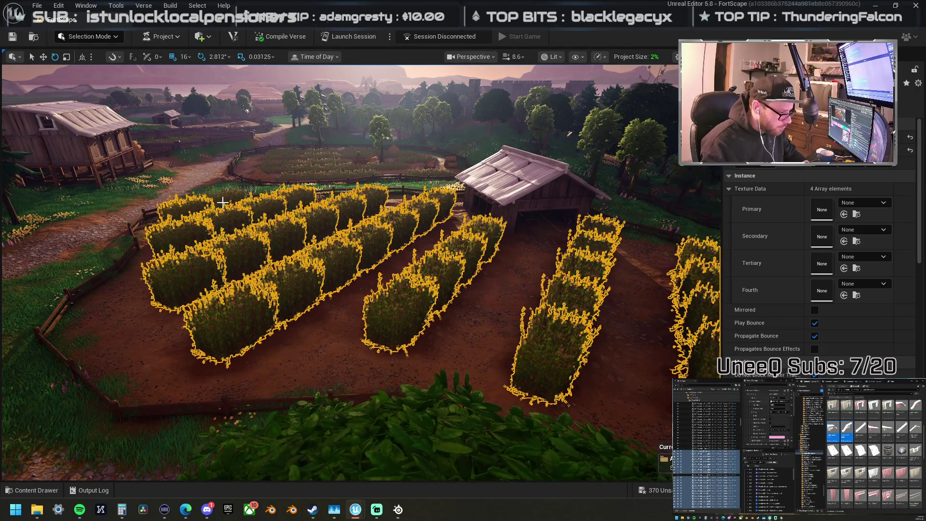
Step: Move the selected corn rows into place in the fenced field, then pick the round hay pile
key("w")
mouse_move(222, 200)
left_mouse_down()
mouse_move(234, 195)
mouse_move(262, 228)
left_mouse_up()
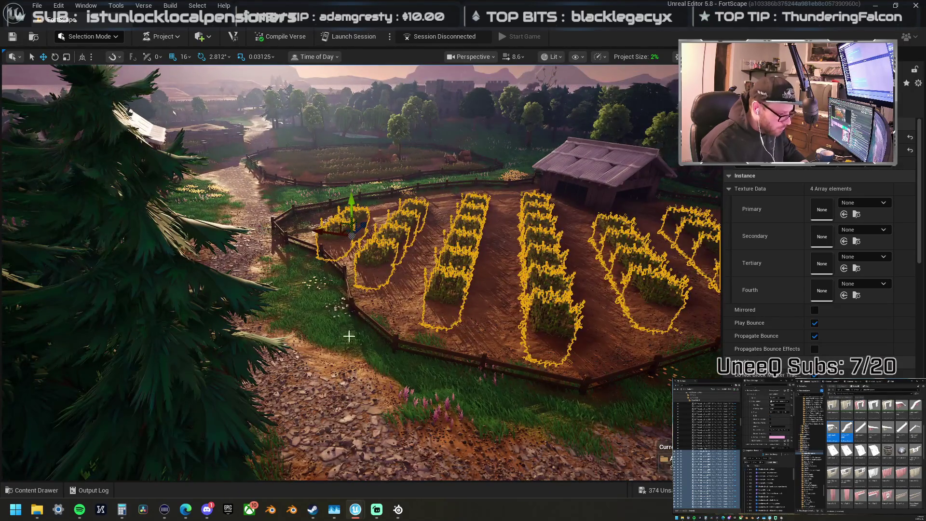
left_click(313, 295)
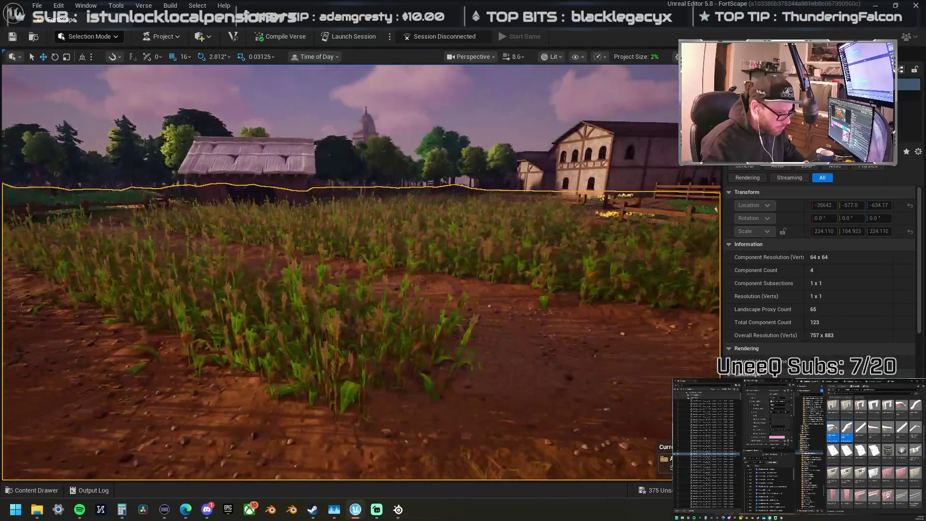
mouse_move(361, 270)
left_mouse_down()
mouse_move(282, 270)
mouse_move(322, 362)
left_mouse_up()
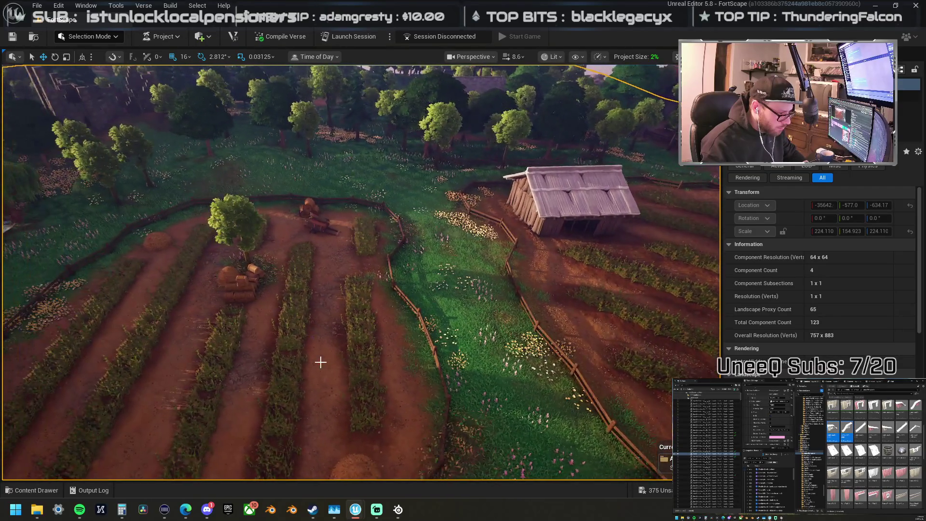
left_click(230, 276)
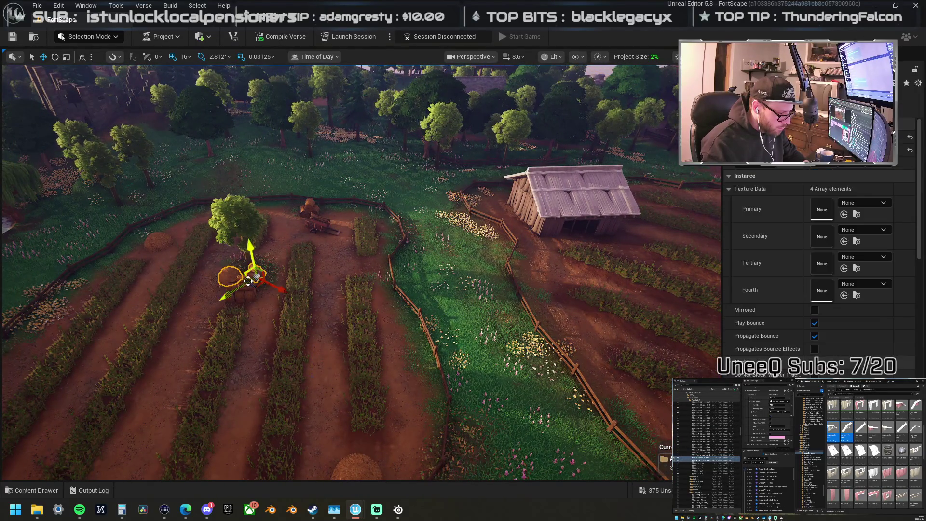
Step: Move the round hay pile beside the shed fence and set the stacked hay bales next to it
left_click_drag(255, 287, 564, 305)
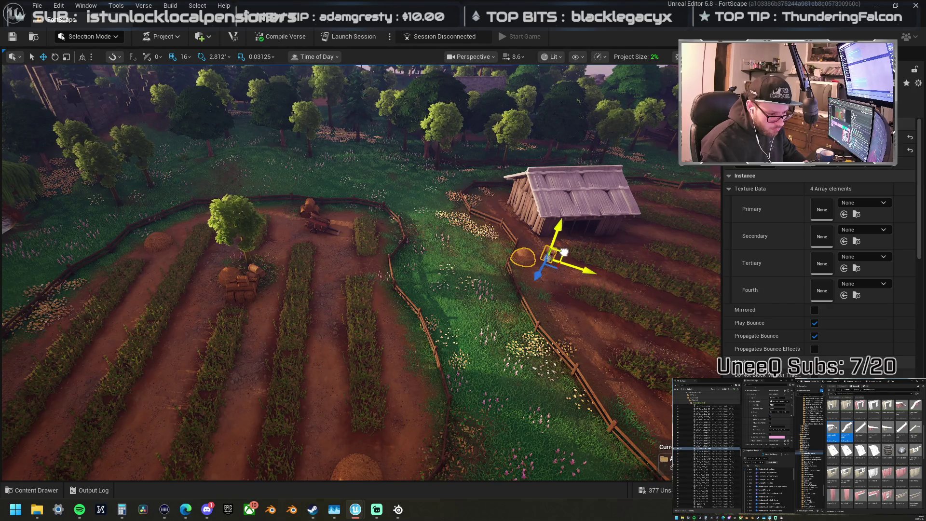
key("f")
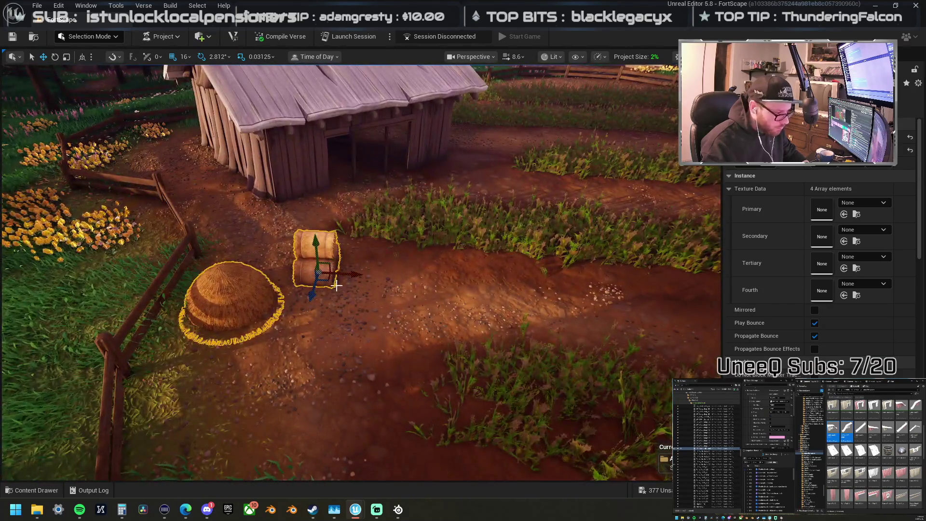
left_click(336, 286)
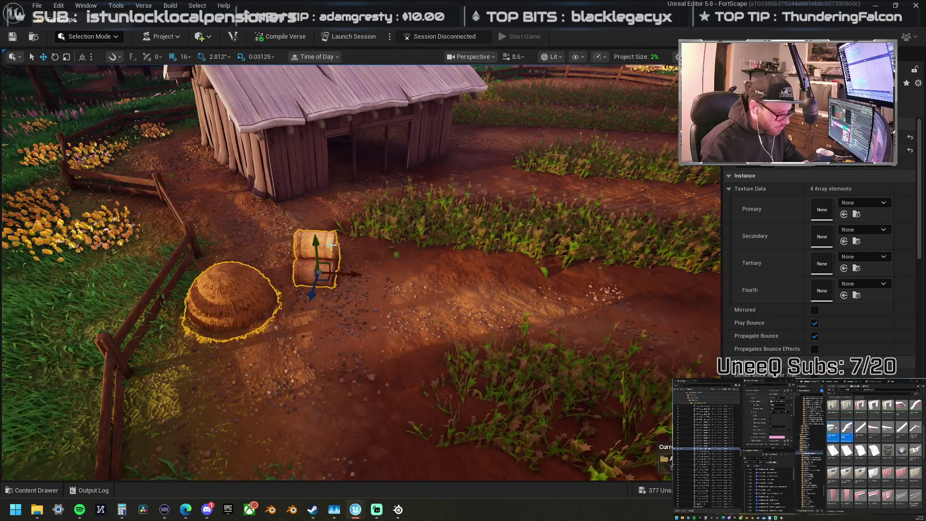
mouse_move(332, 284)
left_mouse_down()
mouse_move(238, 252)
mouse_move(248, 263)
mouse_move(238, 291)
mouse_move(253, 288)
mouse_move(249, 246)
mouse_move(221, 234)
mouse_move(270, 231)
mouse_move(241, 247)
mouse_move(635, 333)
mouse_move(522, 317)
mouse_move(366, 367)
left_mouse_up()
left_click(393, 308)
mouse_move(393, 308)
left_mouse_down()
mouse_move(450, 334)
mouse_move(255, 218)
left_mouse_up()
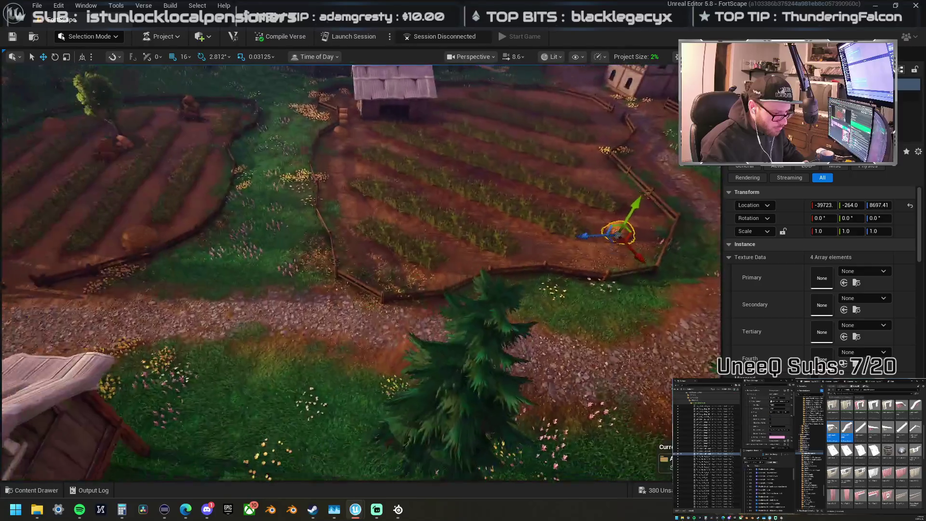
key("s")
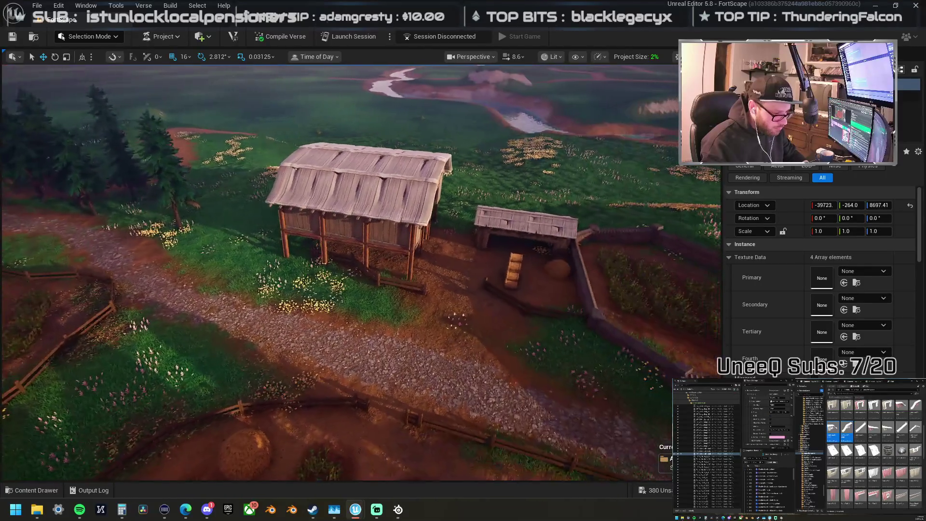
key("d")
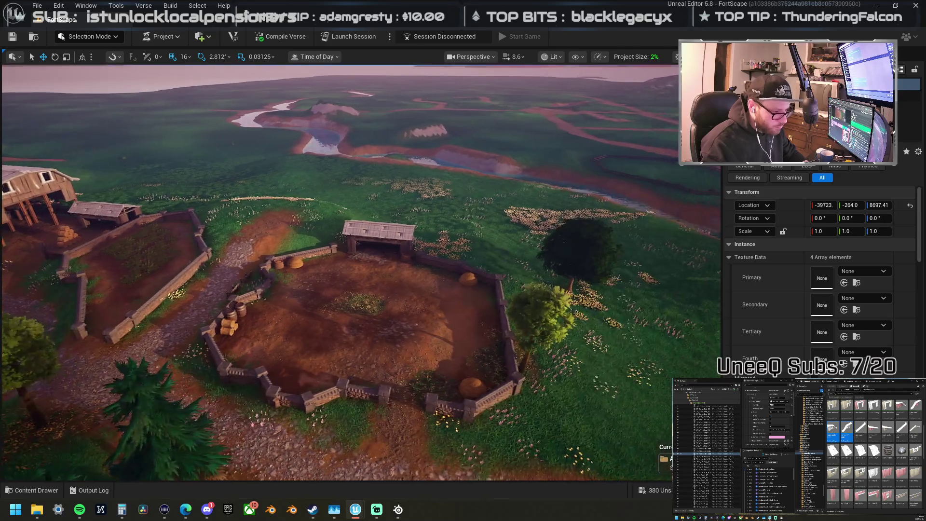
key("w")
key("s")
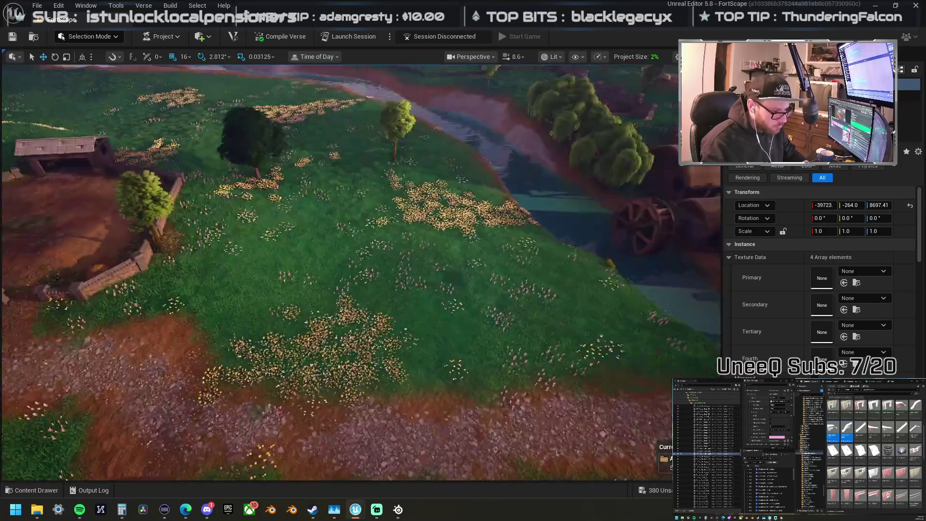
key("d")
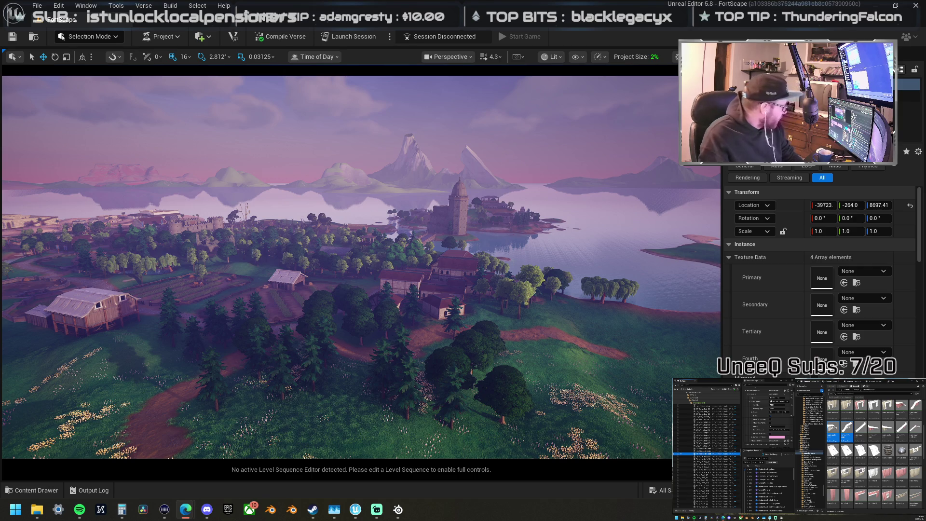
key("super+d")
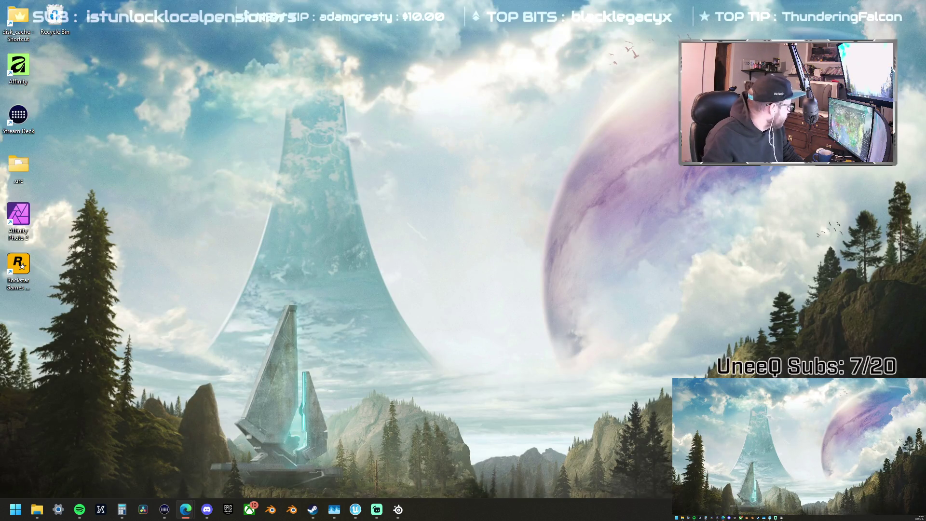
key("super+d")
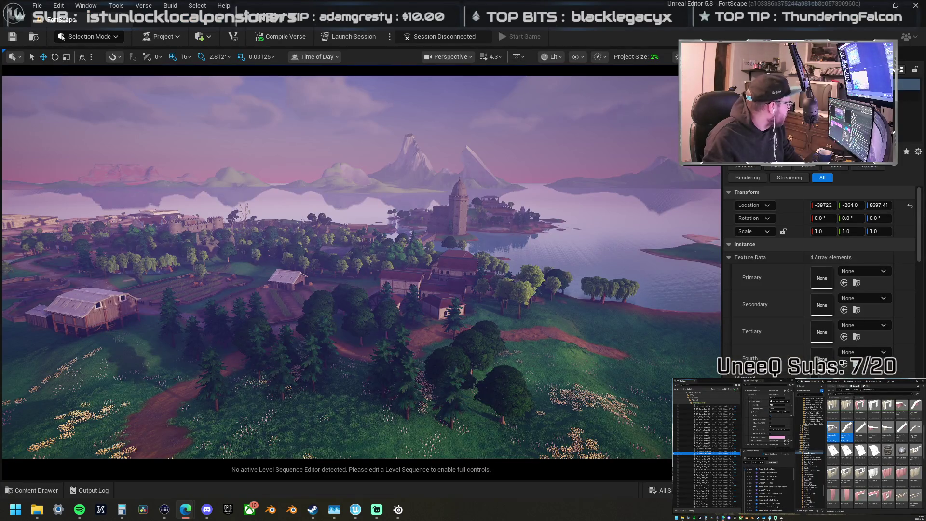